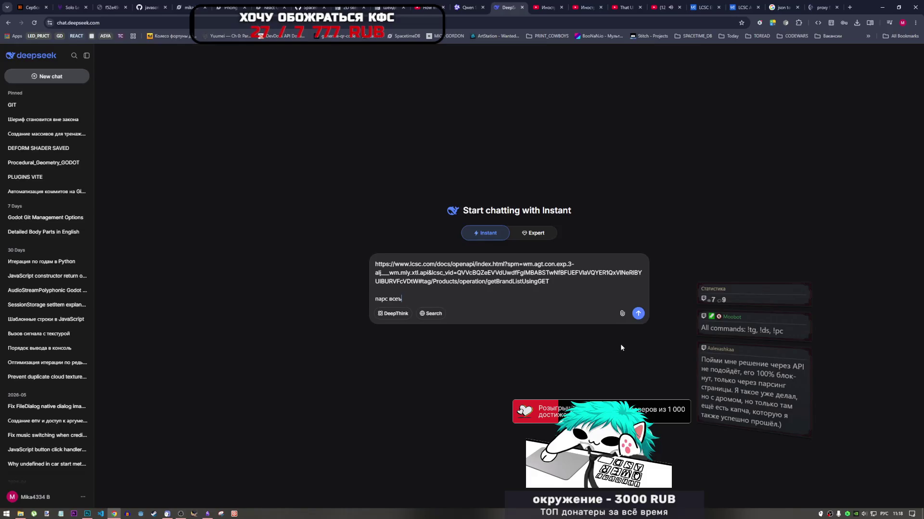
Fix the typo and send the DeepSeek prompt asking how to parse all LCSC categories.
{"action": "key", "text": "BackSpace"}
{"action": "type", "text": "х категори"}
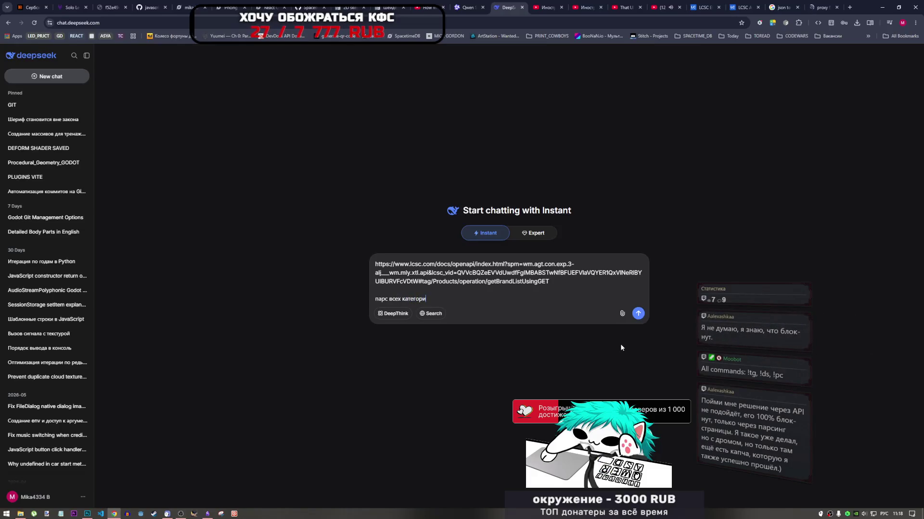
{"action": "type", "text": "й"}
{"action": "key", "text": "Return"}
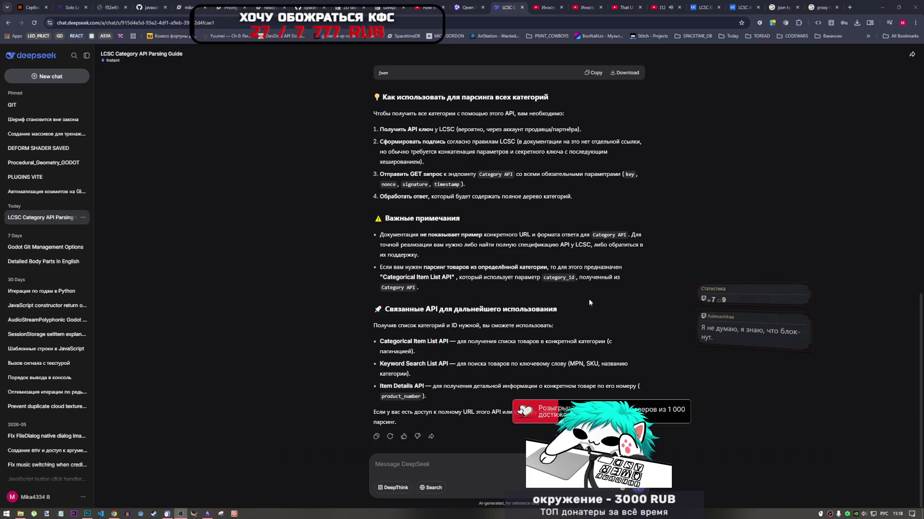
Bring Chrome forward and open a new blank tab.
{"action": "left_click", "coordinate": [748, 236]}
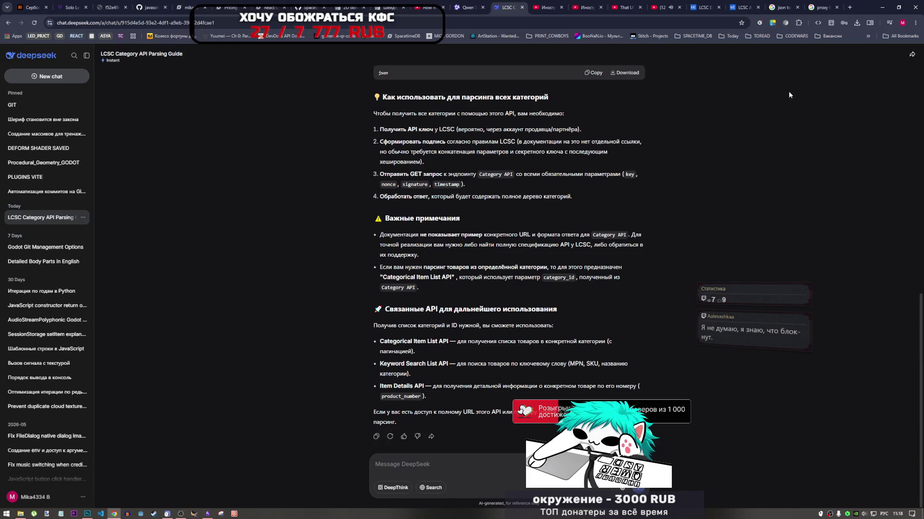
{"action": "left_click", "coordinate": [827, 9]}
{"action": "left_click", "coordinate": [849, 7]}
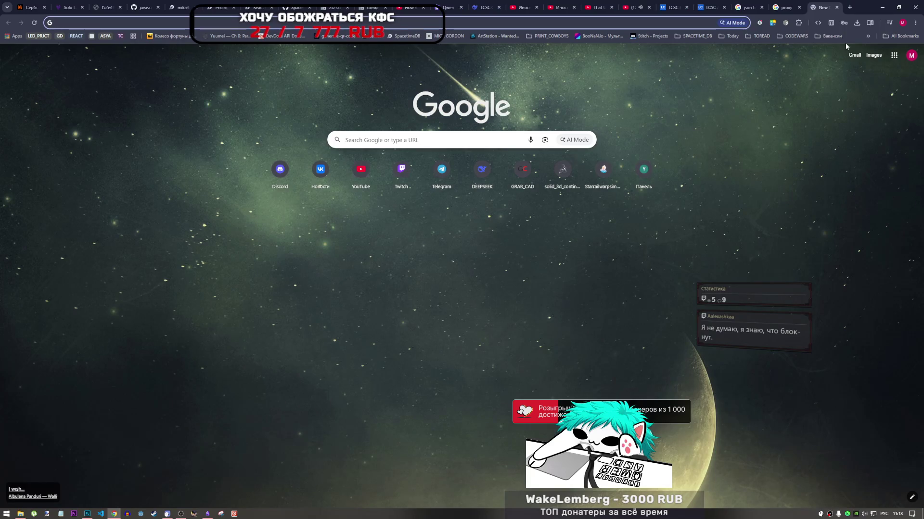
Close the empty tab and return to the LCSC API documentation after checking the proxy search results.
{"action": "left_click", "coordinate": [836, 7]}
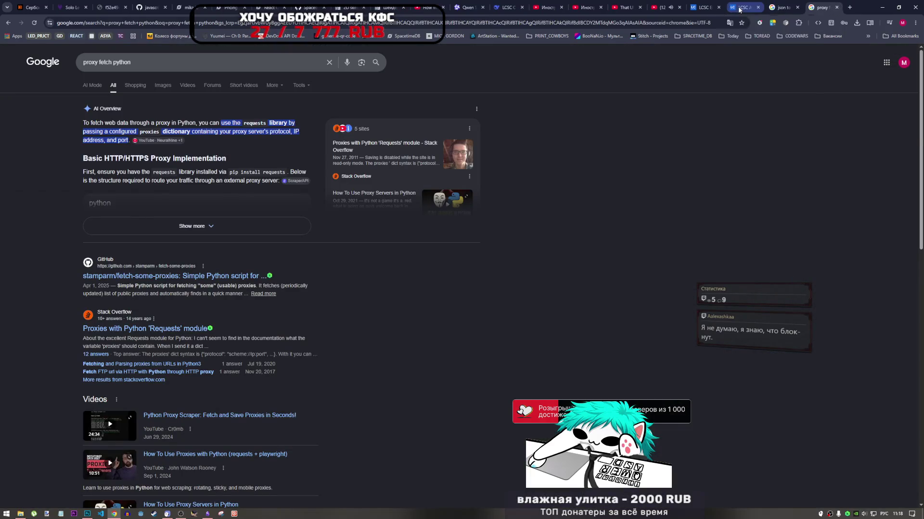
{"action": "left_click", "coordinate": [740, 8]}
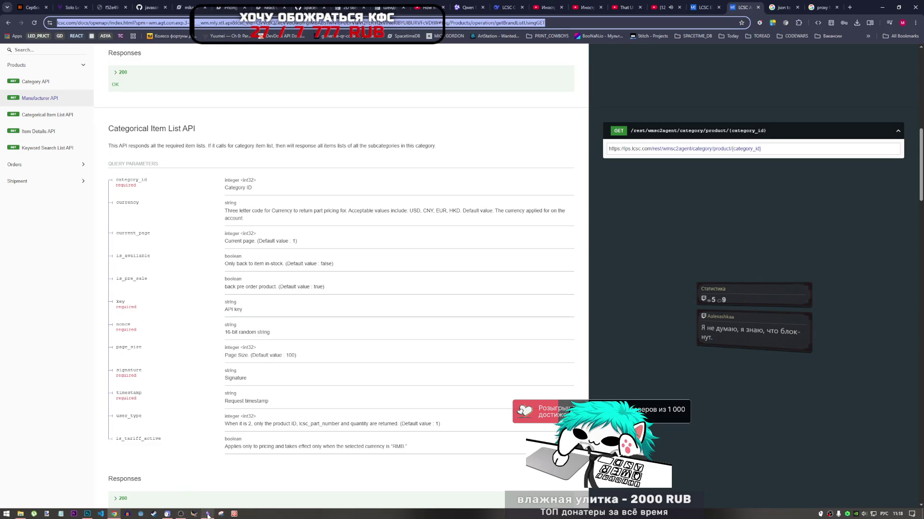
{"action": "mouse_move", "coordinate": [207, 514]}
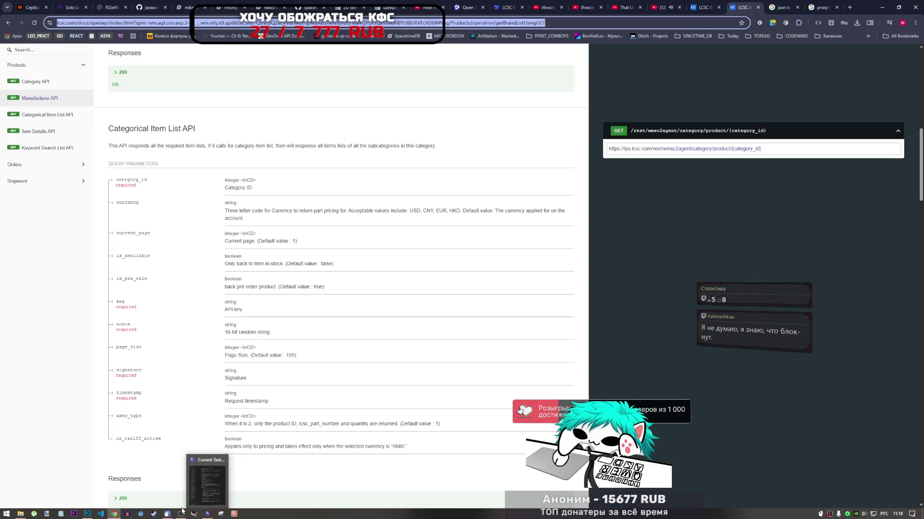
{"action": "left_click", "coordinate": [180, 514]}
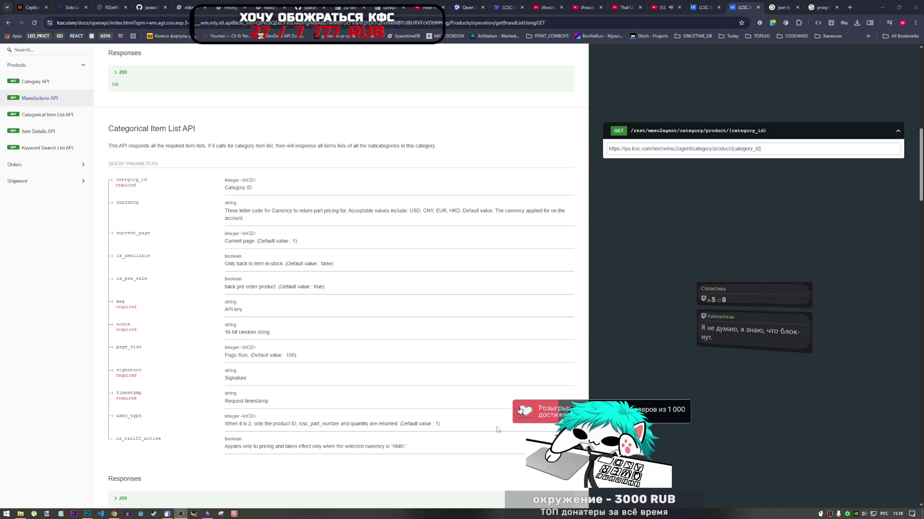
{"action": "left_click", "coordinate": [675, 130]}
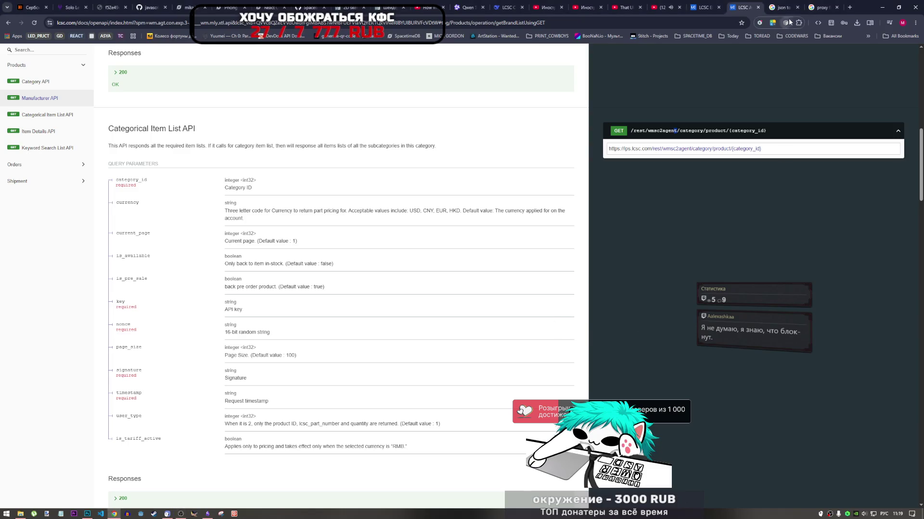
{"action": "left_click", "coordinate": [808, 5]}
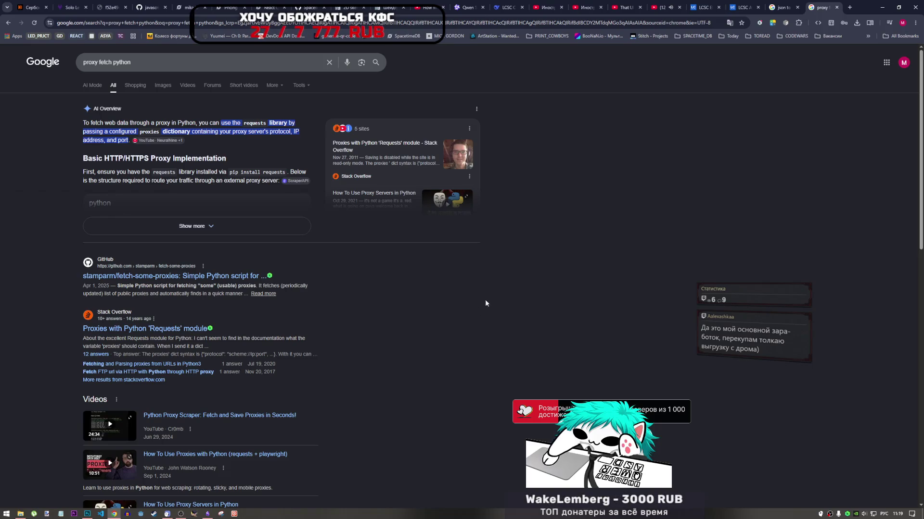
{"action": "left_click", "coordinate": [749, 4]}
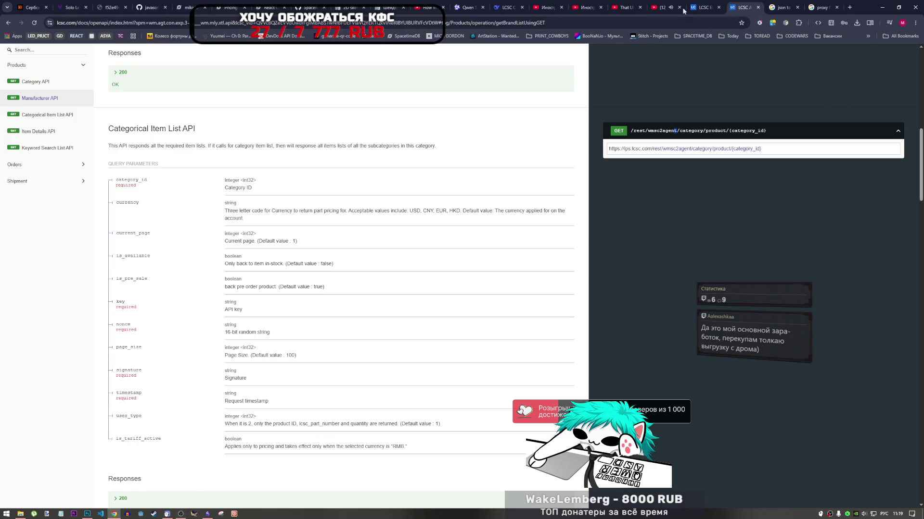
{"action": "key", "text": "ctrl+shift+Tab"}
Scroll through the Explore LCSC APIs cards, then go to the LCSC home page via the logo.
{"action": "scroll", "coordinate": [520, 275], "scroll_direction": "down", "scroll_amount": 3}
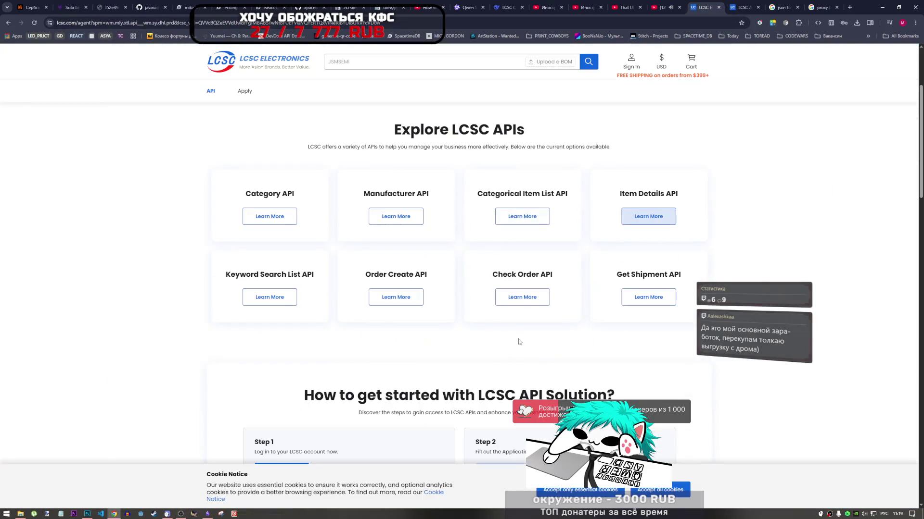
{"action": "scroll", "coordinate": [521, 298], "scroll_direction": "down", "scroll_amount": 3}
{"action": "scroll", "coordinate": [520, 336], "scroll_direction": "up", "scroll_amount": 4}
{"action": "scroll", "coordinate": [520, 337], "scroll_direction": "up", "scroll_amount": 1}
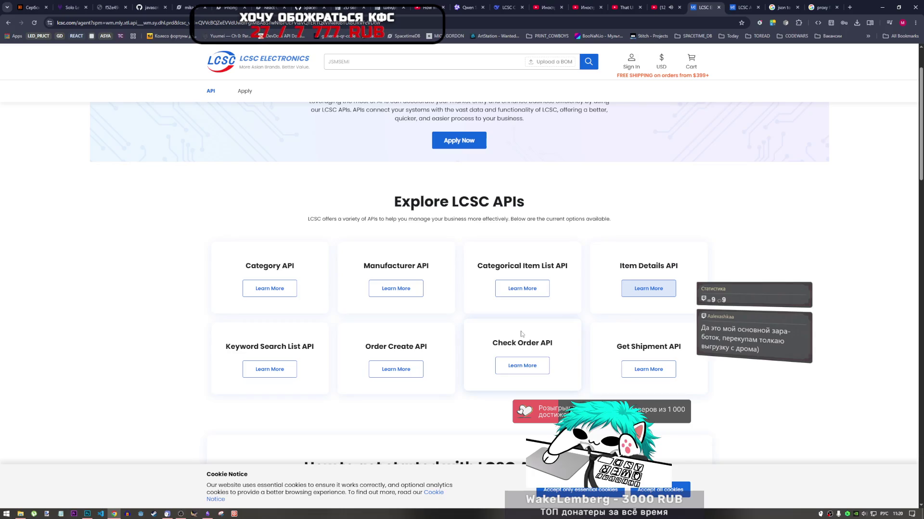
{"action": "scroll", "coordinate": [520, 333], "scroll_direction": "down", "scroll_amount": 4}
{"action": "scroll", "coordinate": [257, 128], "scroll_direction": "up", "scroll_amount": 6}
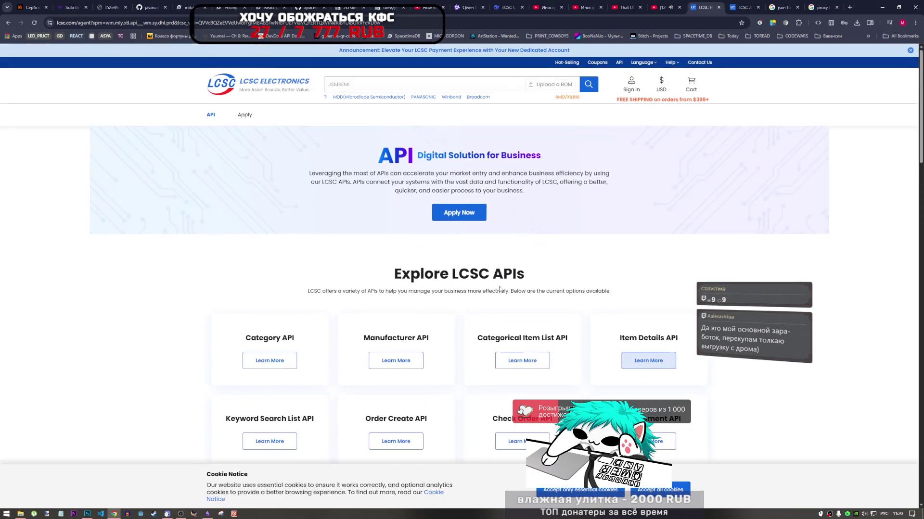
{"action": "left_click", "coordinate": [282, 93]}
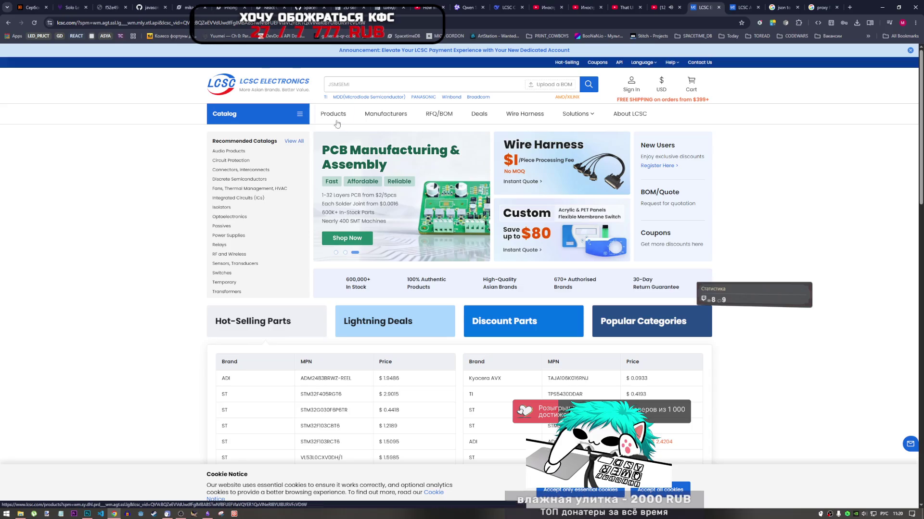
Open the LCSC Product Index, browse it, and select the total product result count.
{"action": "left_click", "coordinate": [418, 255]}
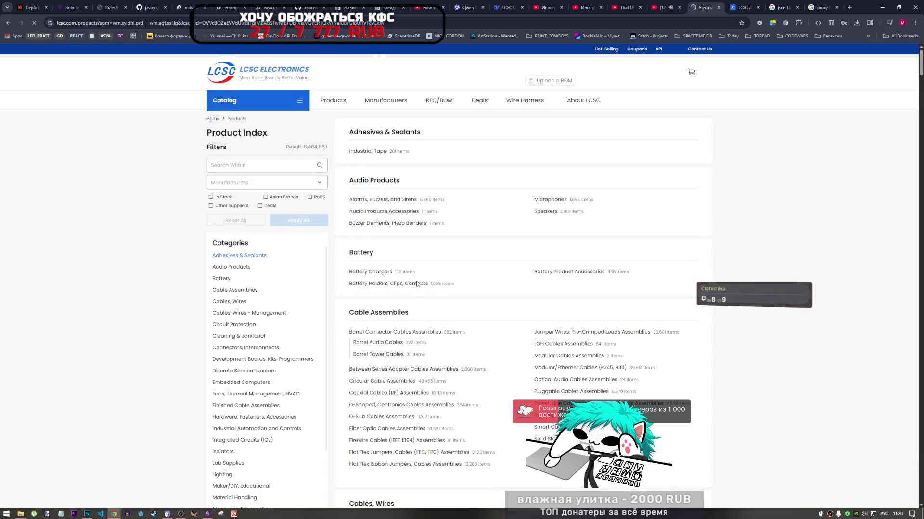
{"action": "scroll", "coordinate": [405, 288], "scroll_direction": "down", "scroll_amount": 2}
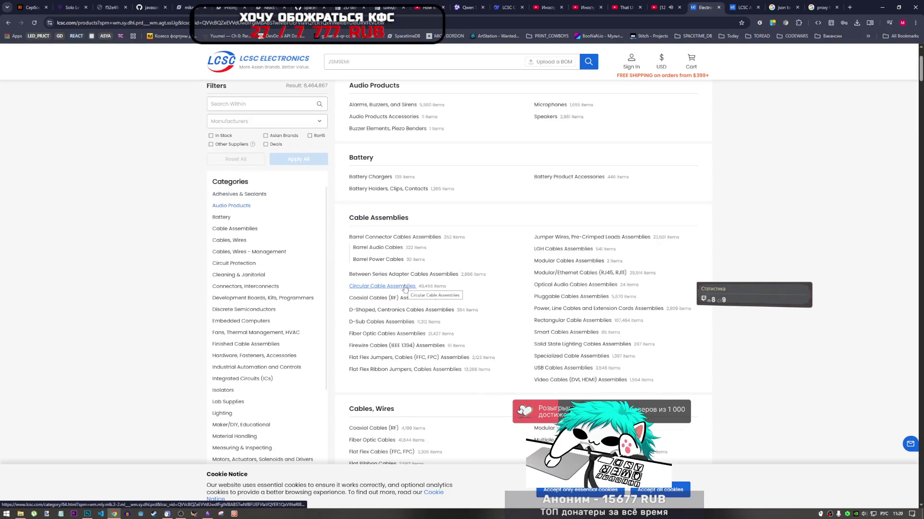
{"action": "scroll", "coordinate": [268, 225], "scroll_direction": "down", "scroll_amount": 3}
{"action": "scroll", "coordinate": [268, 225], "scroll_direction": "up", "scroll_amount": 3}
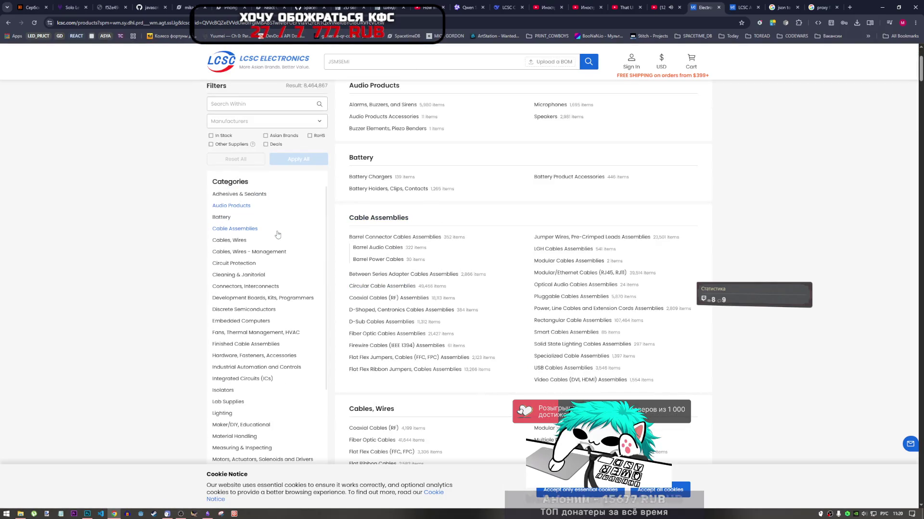
{"action": "scroll", "coordinate": [348, 182], "scroll_direction": "up", "scroll_amount": 3}
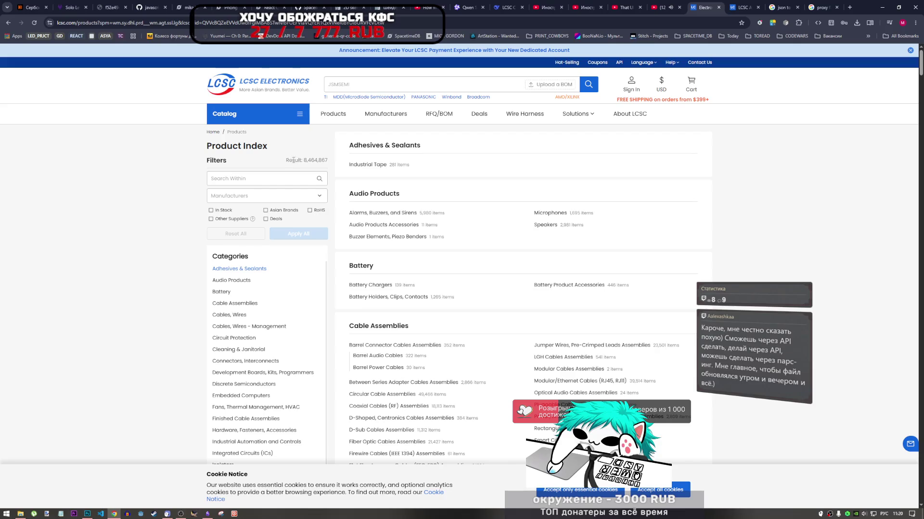
{"action": "left_click_drag", "start_coordinate": [289, 160], "coordinate": [327, 160]}
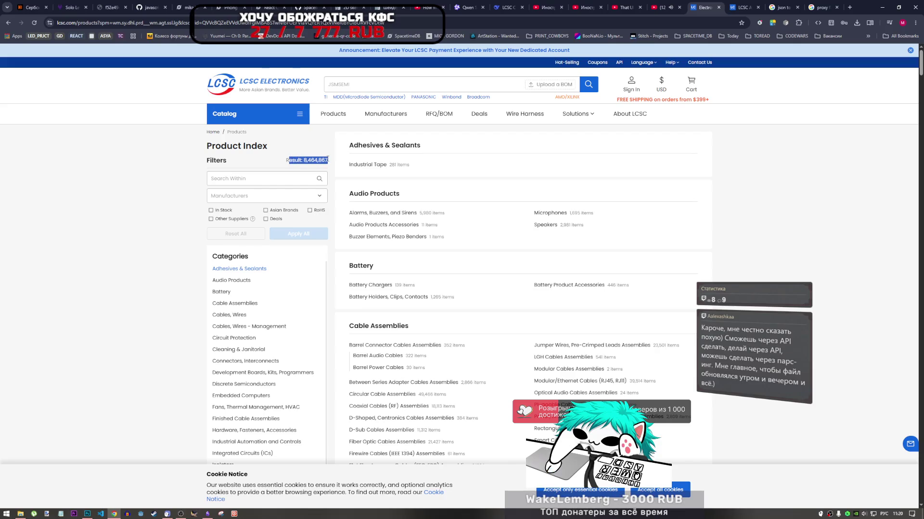
{"action": "scroll", "coordinate": [398, 261], "scroll_direction": "down", "scroll_amount": 2}
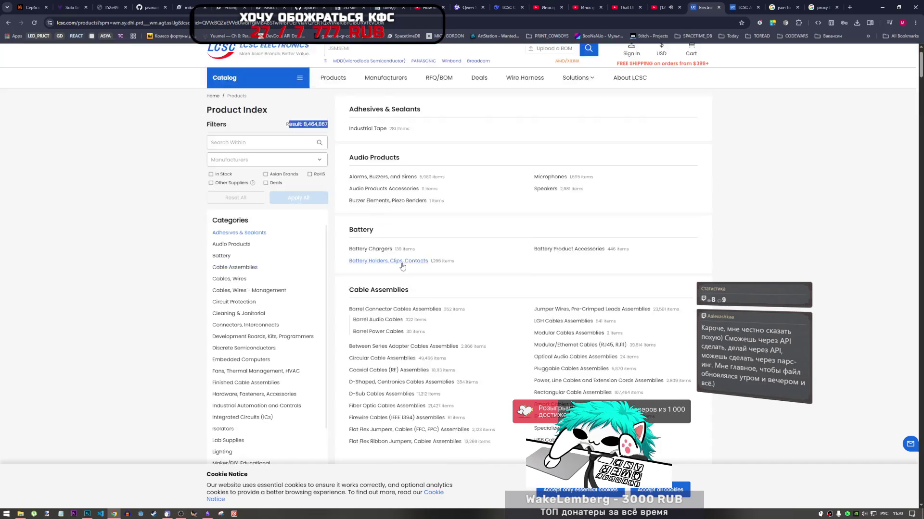
{"action": "scroll", "coordinate": [398, 262], "scroll_direction": "down", "scroll_amount": 6}
{"action": "scroll", "coordinate": [393, 277], "scroll_direction": "up", "scroll_amount": 2}
{"action": "scroll", "coordinate": [392, 277], "scroll_direction": "up", "scroll_amount": 6}
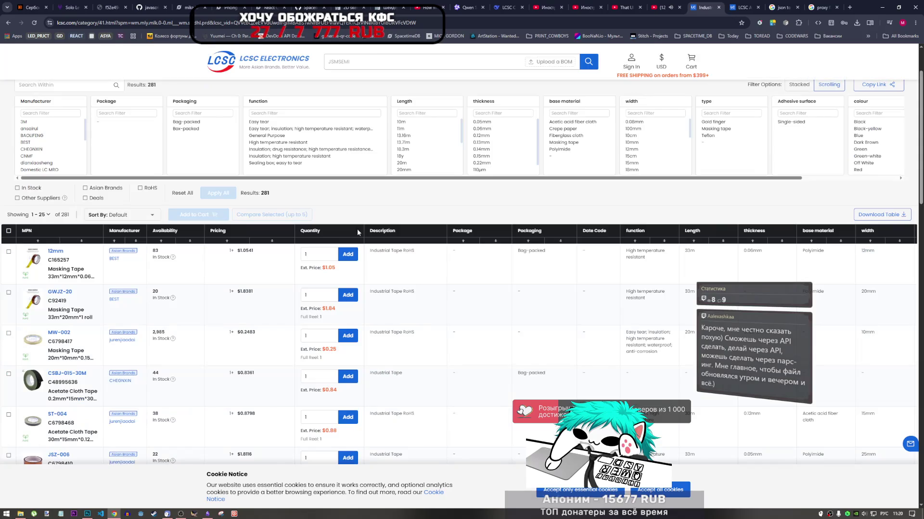
Scroll through the Industrial Tape results and move to page 2.
{"action": "scroll", "coordinate": [357, 229], "scroll_direction": "down", "scroll_amount": 5}
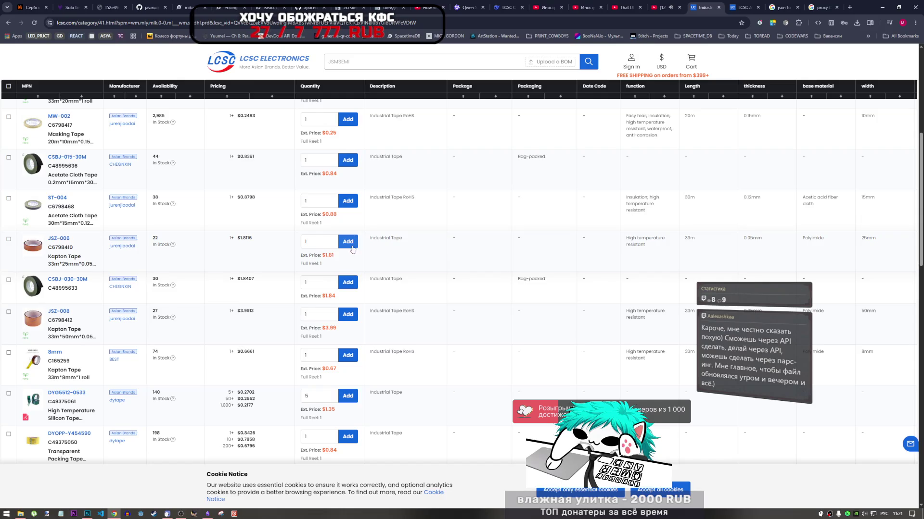
{"action": "scroll", "coordinate": [259, 222], "scroll_direction": "down", "scroll_amount": 1}
{"action": "scroll", "coordinate": [259, 223], "scroll_direction": "down", "scroll_amount": 2}
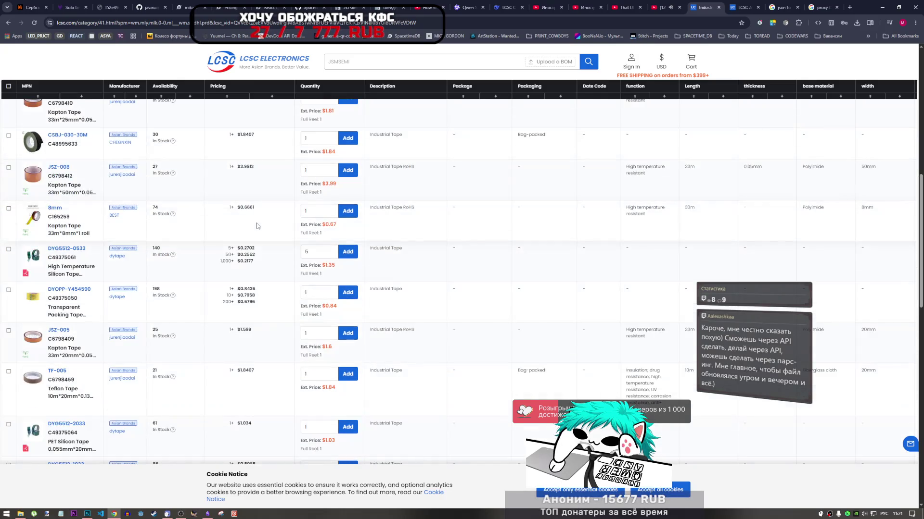
{"action": "scroll", "coordinate": [260, 231], "scroll_direction": "down", "scroll_amount": 2}
{"action": "scroll", "coordinate": [262, 241], "scroll_direction": "down", "scroll_amount": 2}
{"action": "scroll", "coordinate": [265, 251], "scroll_direction": "down", "scroll_amount": 2}
{"action": "scroll", "coordinate": [265, 250], "scroll_direction": "down", "scroll_amount": 4}
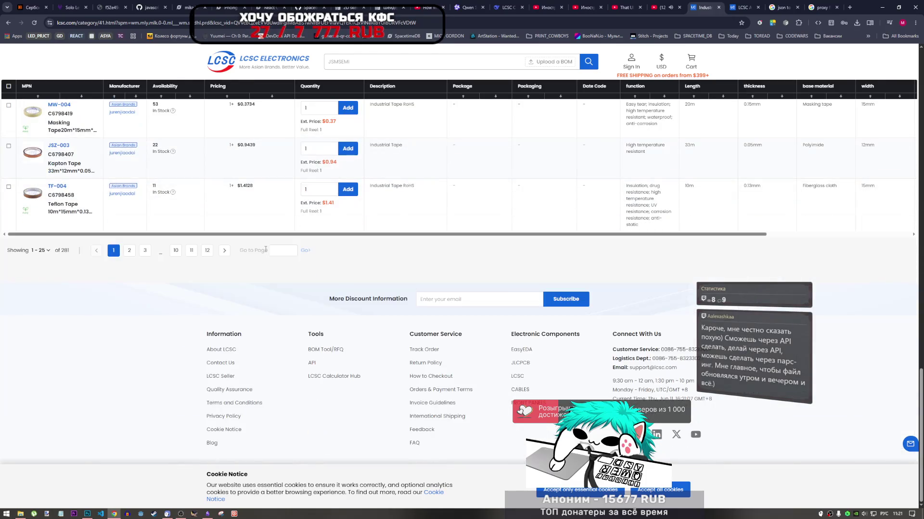
{"action": "scroll", "coordinate": [269, 248], "scroll_direction": "up", "scroll_amount": 7}
{"action": "scroll", "coordinate": [269, 247], "scroll_direction": "up", "scroll_amount": 1}
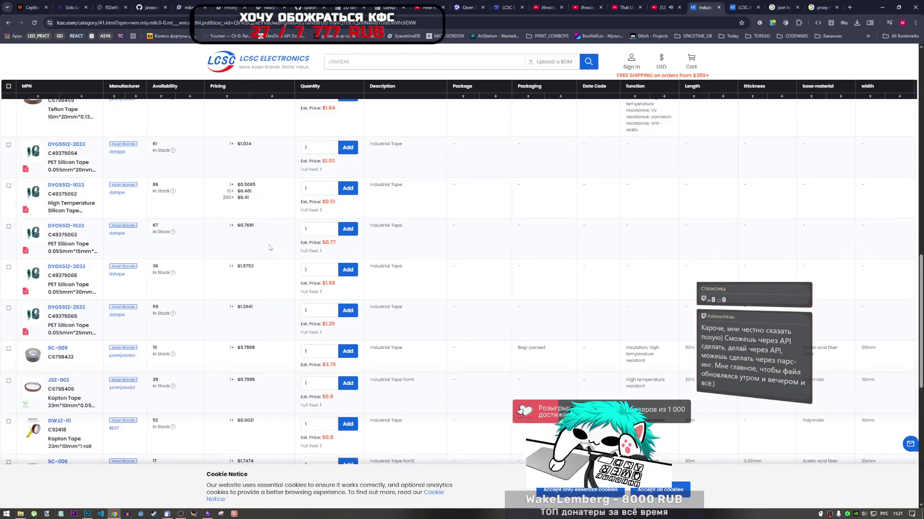
{"action": "scroll", "coordinate": [269, 248], "scroll_direction": "up", "scroll_amount": 3}
{"action": "scroll", "coordinate": [270, 248], "scroll_direction": "up", "scroll_amount": 3}
{"action": "scroll", "coordinate": [269, 248], "scroll_direction": "up", "scroll_amount": 4}
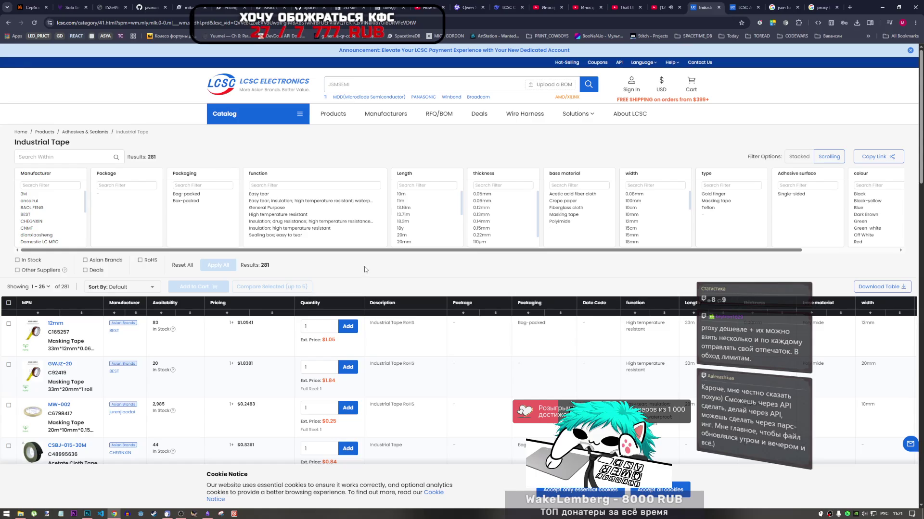
{"action": "scroll", "coordinate": [365, 269], "scroll_direction": "down", "scroll_amount": 2}
{"action": "scroll", "coordinate": [364, 272], "scroll_direction": "down", "scroll_amount": 4}
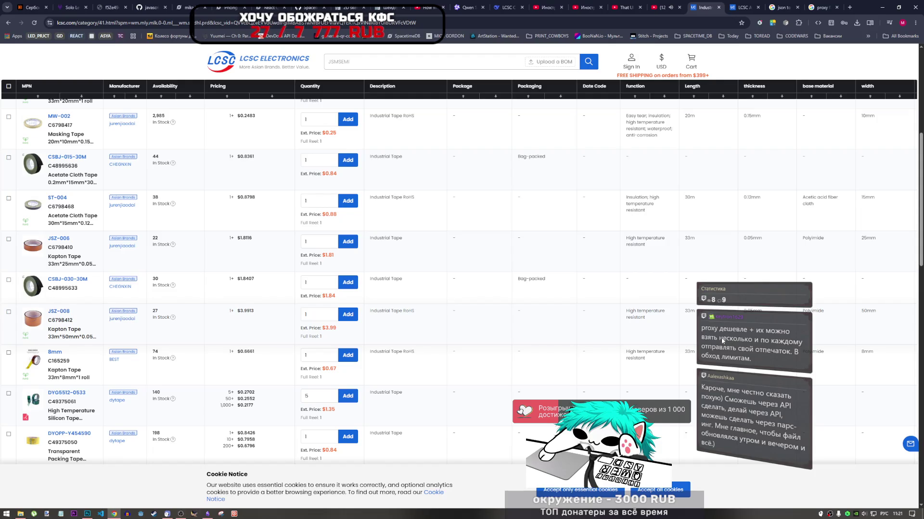
{"action": "scroll", "coordinate": [531, 359], "scroll_direction": "down", "scroll_amount": 3}
{"action": "scroll", "coordinate": [531, 359], "scroll_direction": "down", "scroll_amount": 4}
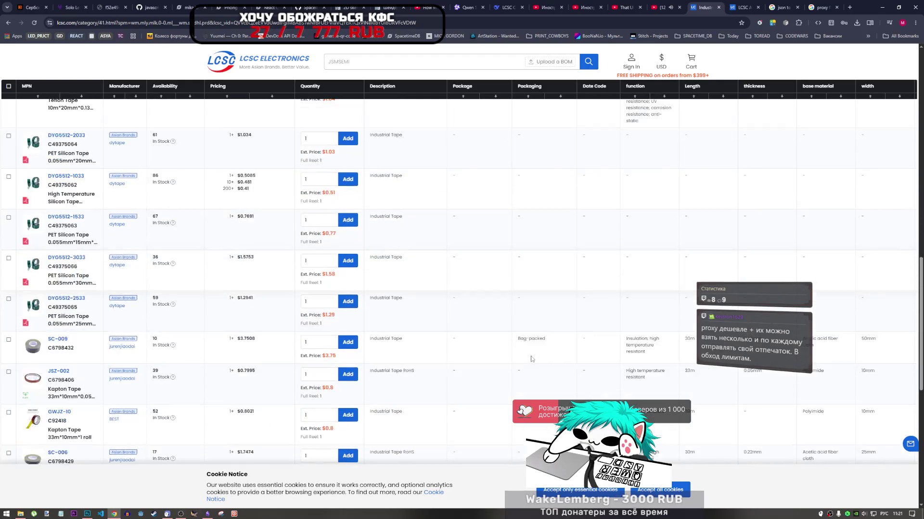
{"action": "scroll", "coordinate": [531, 360], "scroll_direction": "down", "scroll_amount": 4}
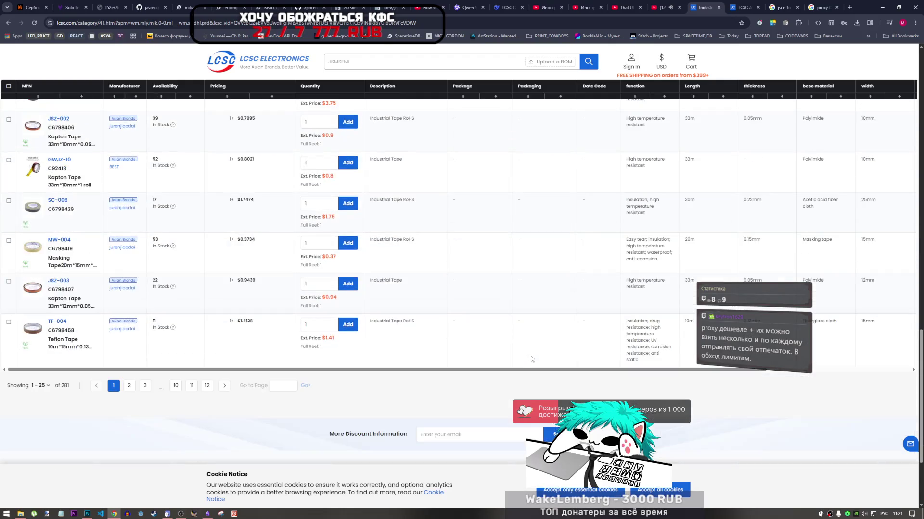
{"action": "left_click", "coordinate": [223, 386]}
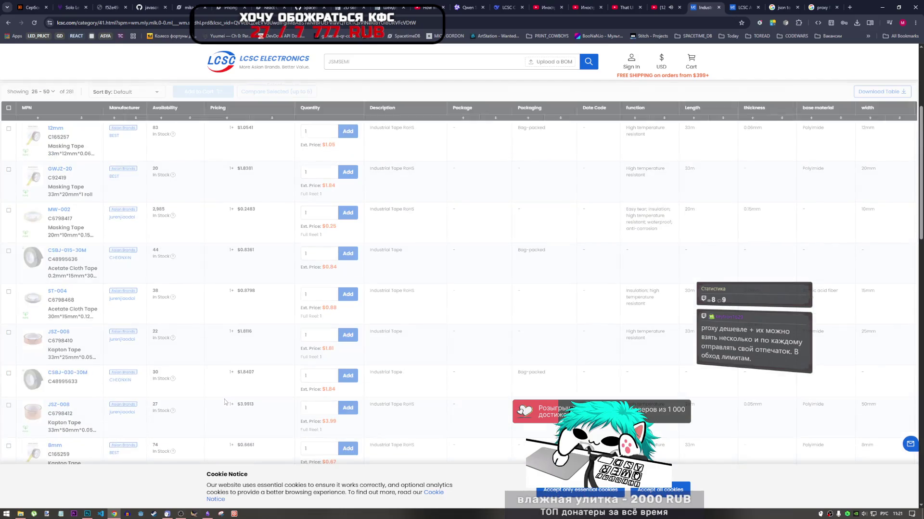
Advance the Industrial Tape listing to page 3, results 51–75 of 281.
{"action": "scroll", "coordinate": [226, 397], "scroll_direction": "down", "scroll_amount": 2}
{"action": "scroll", "coordinate": [226, 394], "scroll_direction": "down", "scroll_amount": 4}
{"action": "scroll", "coordinate": [228, 391], "scroll_direction": "down", "scroll_amount": 4}
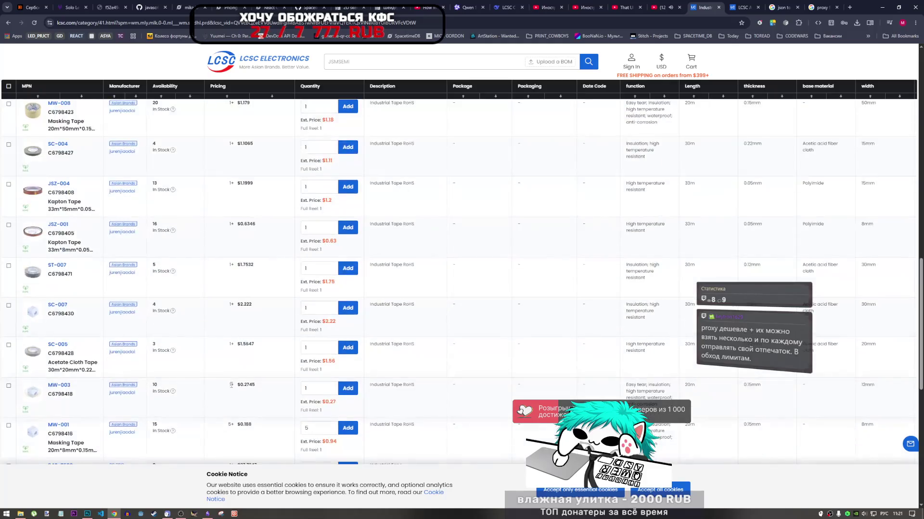
{"action": "scroll", "coordinate": [231, 386], "scroll_direction": "down", "scroll_amount": 4}
{"action": "scroll", "coordinate": [228, 375], "scroll_direction": "up", "scroll_amount": 3}
{"action": "scroll", "coordinate": [224, 346], "scroll_direction": "down", "scroll_amount": 3}
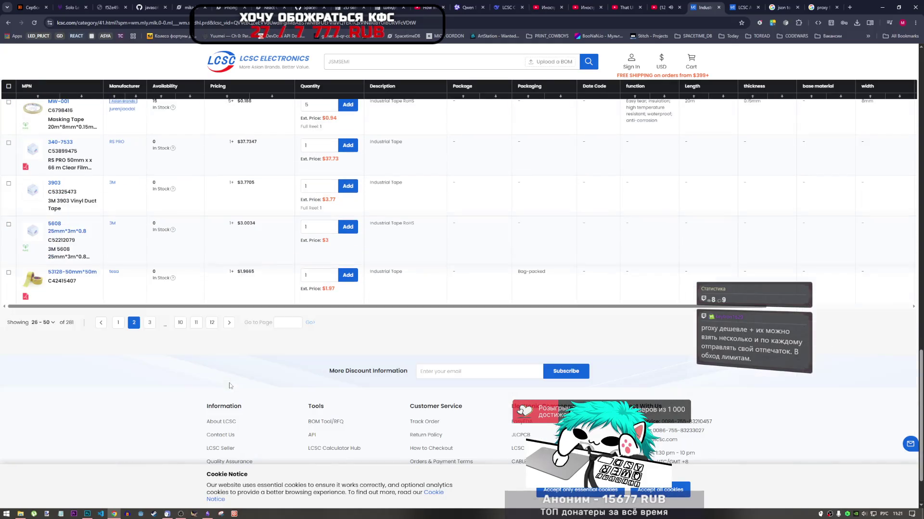
{"action": "left_click", "coordinate": [229, 324]}
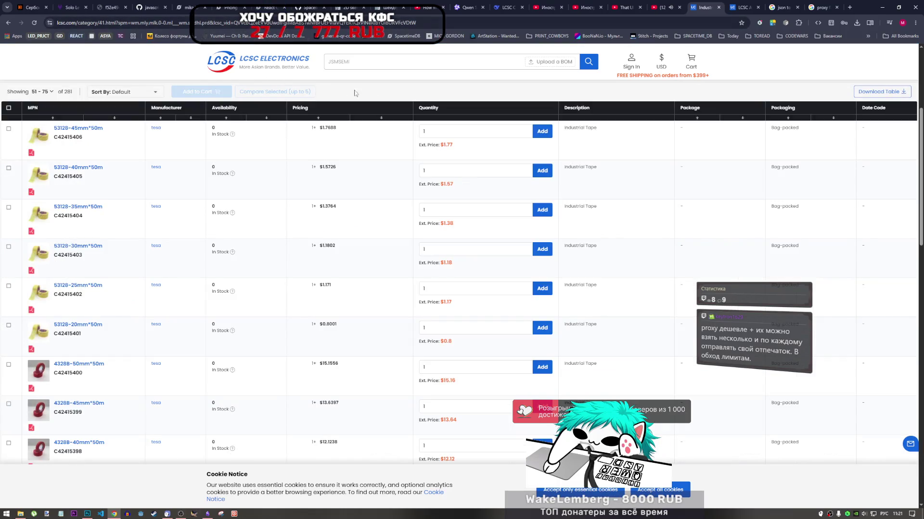
Scroll through page 3 of the tape listing and open the page context menu.
{"action": "right_click", "coordinate": [417, 89]}
{"action": "left_click", "coordinate": [409, 92]}
{"action": "scroll", "coordinate": [339, 332], "scroll_direction": "down", "scroll_amount": 5}
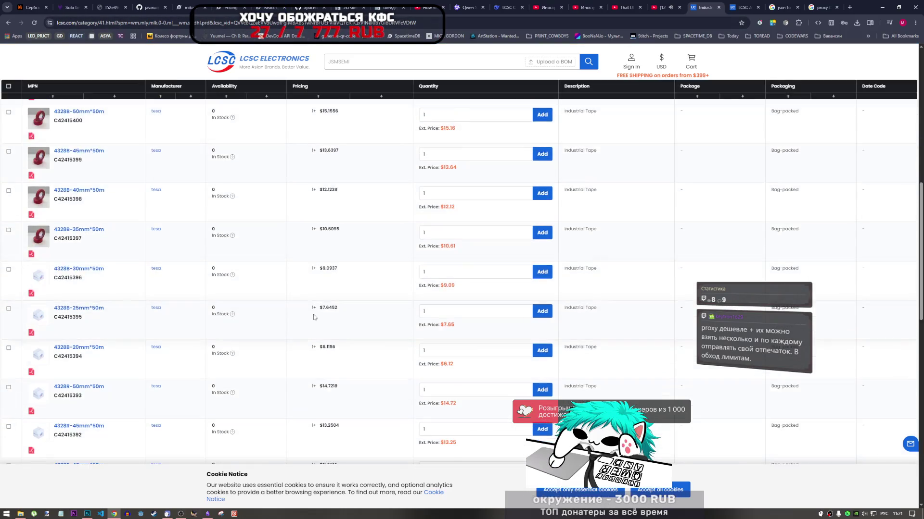
{"action": "scroll", "coordinate": [331, 325], "scroll_direction": "down", "scroll_amount": 5}
{"action": "scroll", "coordinate": [322, 318], "scroll_direction": "down", "scroll_amount": 8}
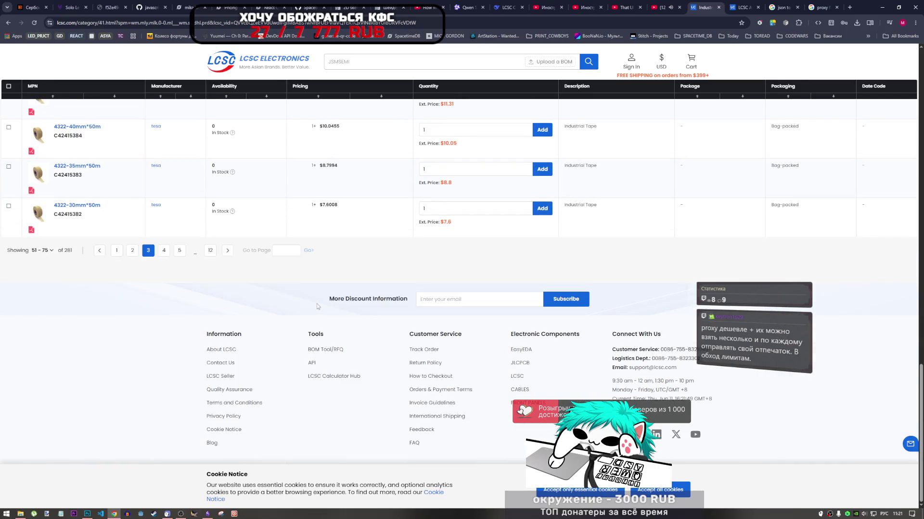
{"action": "scroll", "coordinate": [316, 304], "scroll_direction": "up", "scroll_amount": 2}
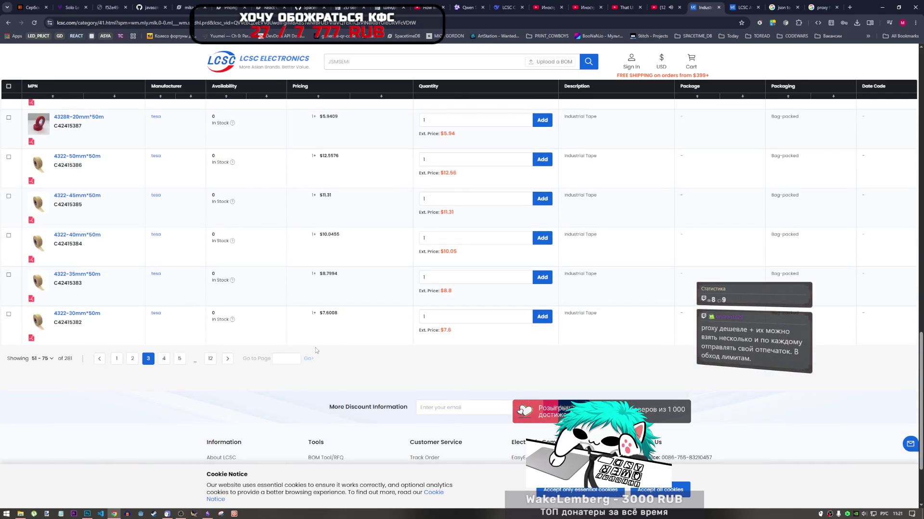
{"action": "right_click", "coordinate": [336, 342]}
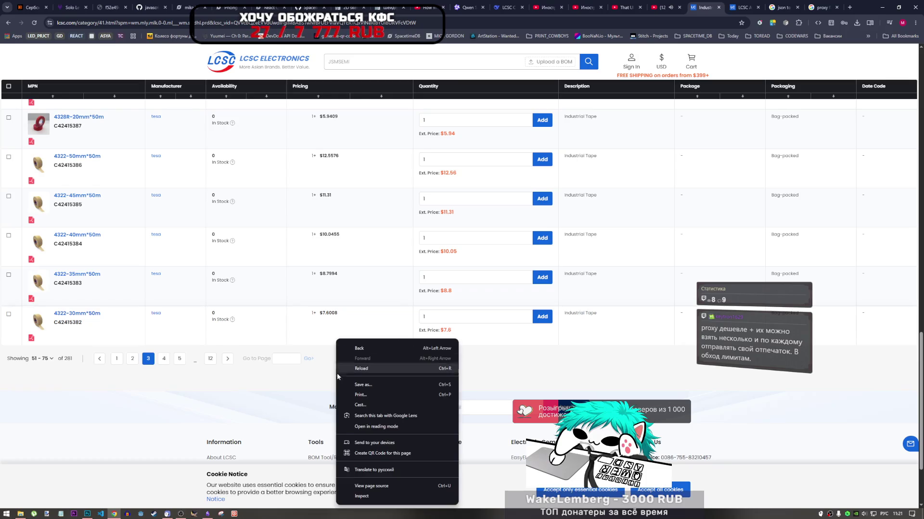
{"action": "left_click", "coordinate": [367, 497]}
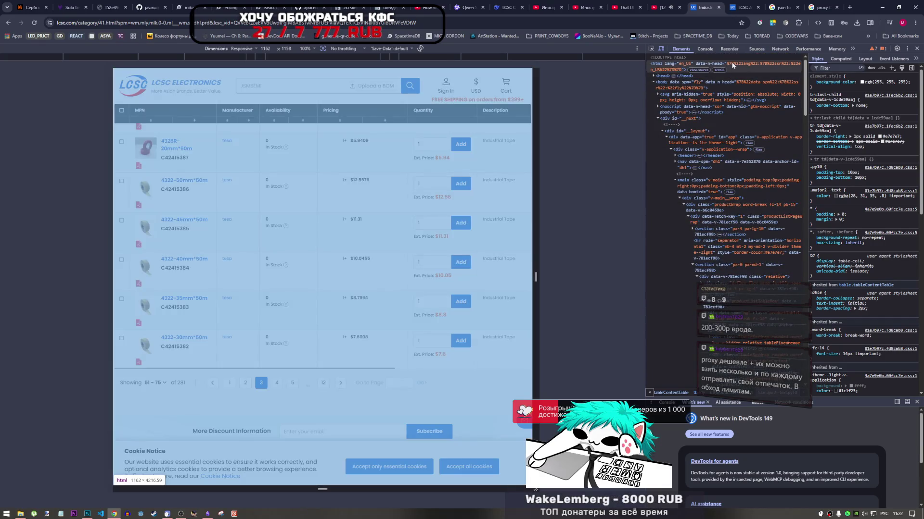
{"action": "left_click", "coordinate": [706, 49]}
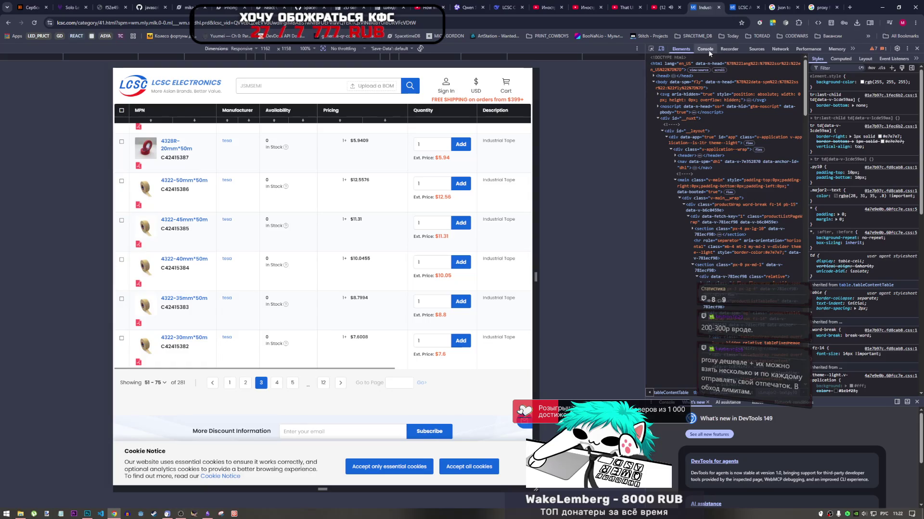
{"action": "left_click", "coordinate": [680, 49]}
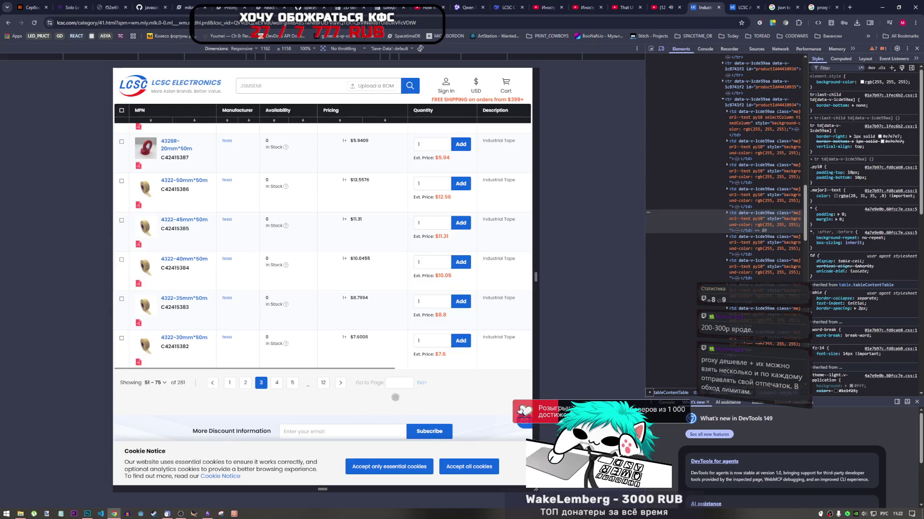
{"action": "left_click", "coordinate": [916, 49]}
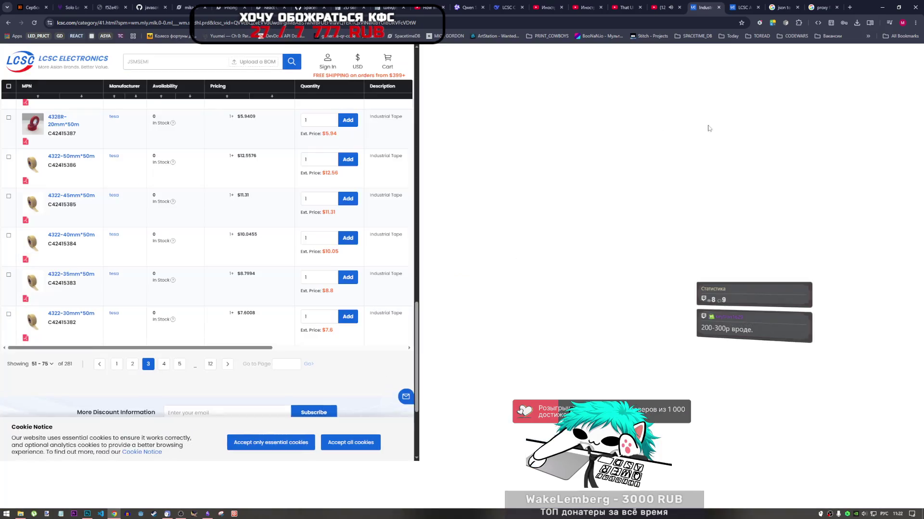
Return to the top of the listing and open the LCSC product index.
{"action": "left_click", "coordinate": [228, 358]}
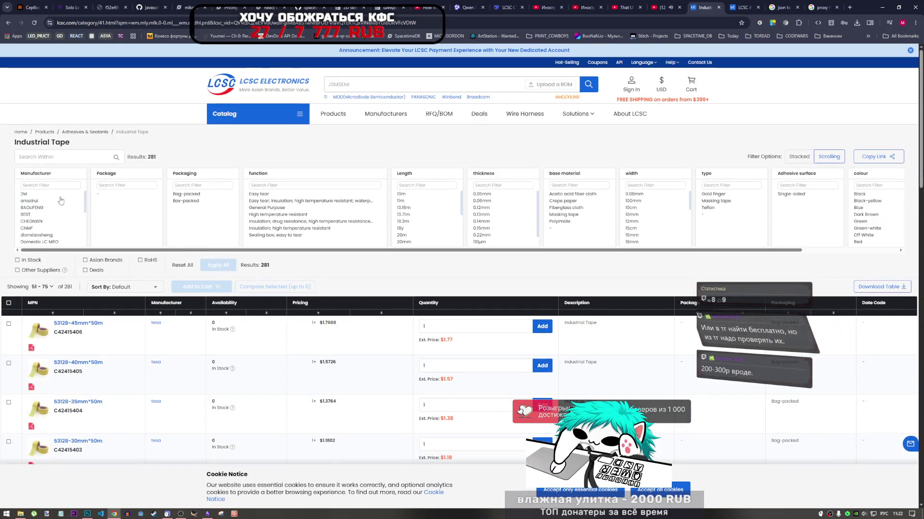
{"action": "scroll", "coordinate": [57, 211], "scroll_direction": "down", "scroll_amount": 1}
{"action": "scroll", "coordinate": [57, 214], "scroll_direction": "up", "scroll_amount": 1}
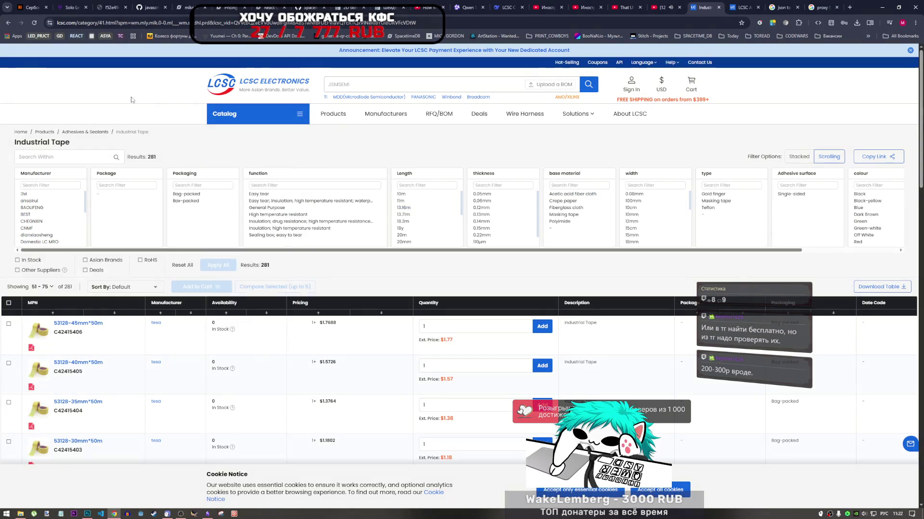
{"action": "left_click", "coordinate": [332, 113]}
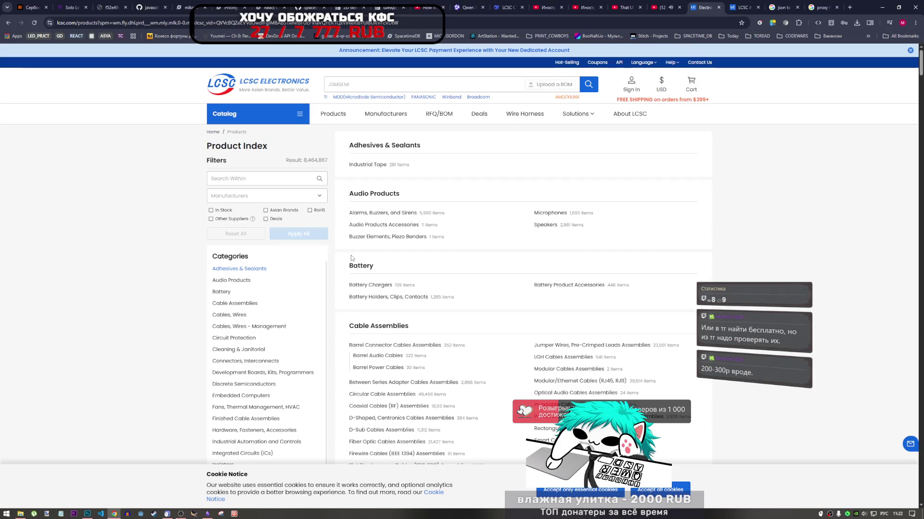
Open the LCSC APIs page, highlight text in its FAQ, then go to the API docs tab.
{"action": "left_click", "coordinate": [619, 62]}
{"action": "scroll", "coordinate": [437, 385], "scroll_direction": "down", "scroll_amount": 4}
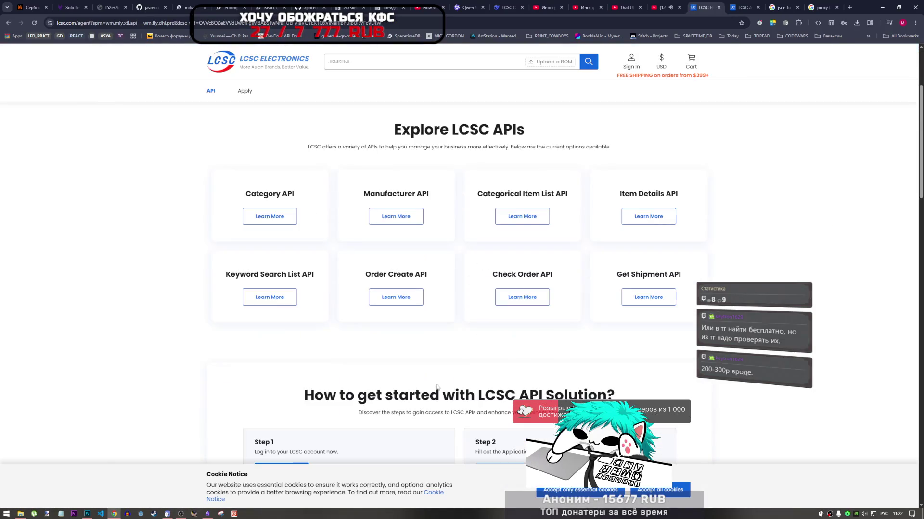
{"action": "scroll", "coordinate": [437, 385], "scroll_direction": "down", "scroll_amount": 4}
{"action": "scroll", "coordinate": [437, 384], "scroll_direction": "down", "scroll_amount": 3}
{"action": "scroll", "coordinate": [435, 382], "scroll_direction": "down", "scroll_amount": 3}
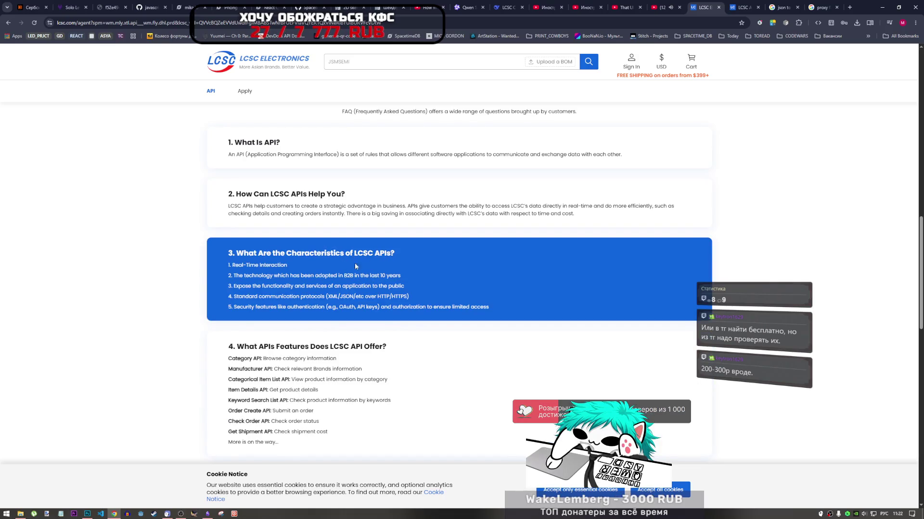
{"action": "mouse_move", "coordinate": [273, 297]}
{"action": "left_mouse_down"}
{"action": "mouse_move", "coordinate": [355, 297]}
{"action": "mouse_move", "coordinate": [337, 296]}
{"action": "mouse_move", "coordinate": [371, 306]}
{"action": "left_mouse_up"}
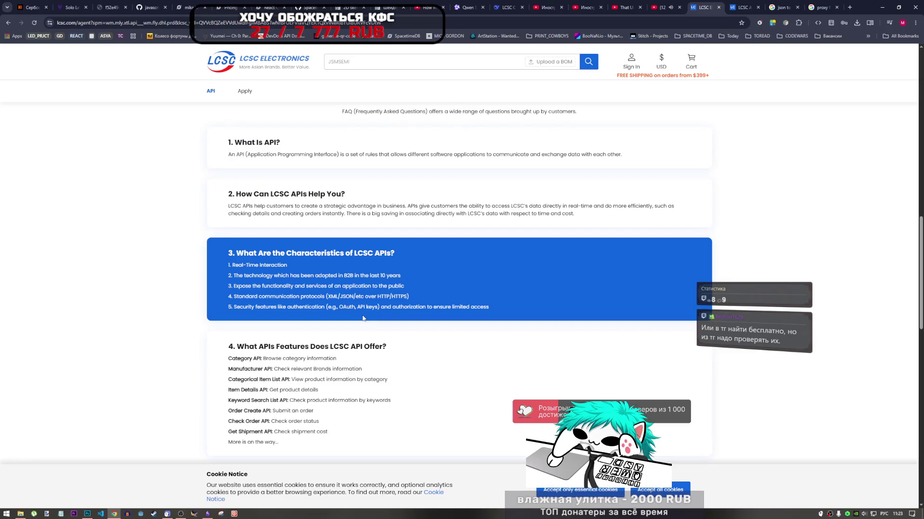
{"action": "mouse_move", "coordinate": [631, 62]}
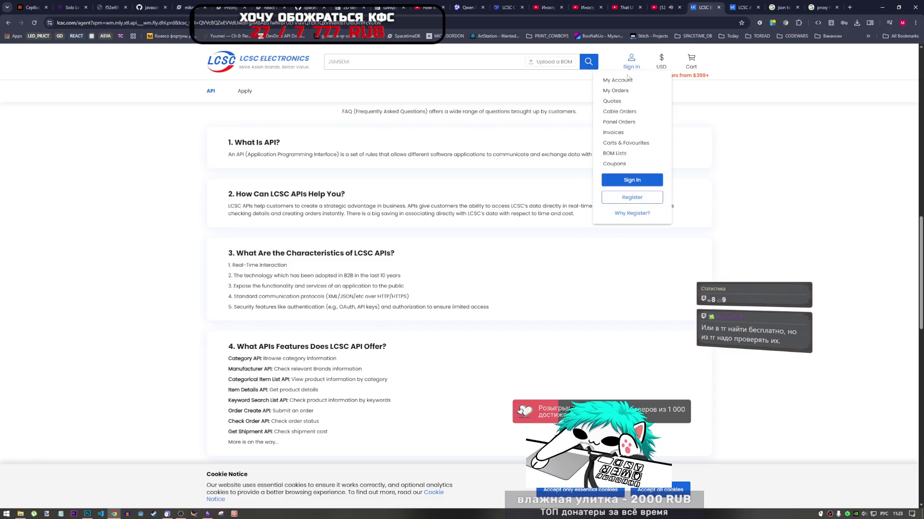
{"action": "key", "text": "ctrl+Tab"}
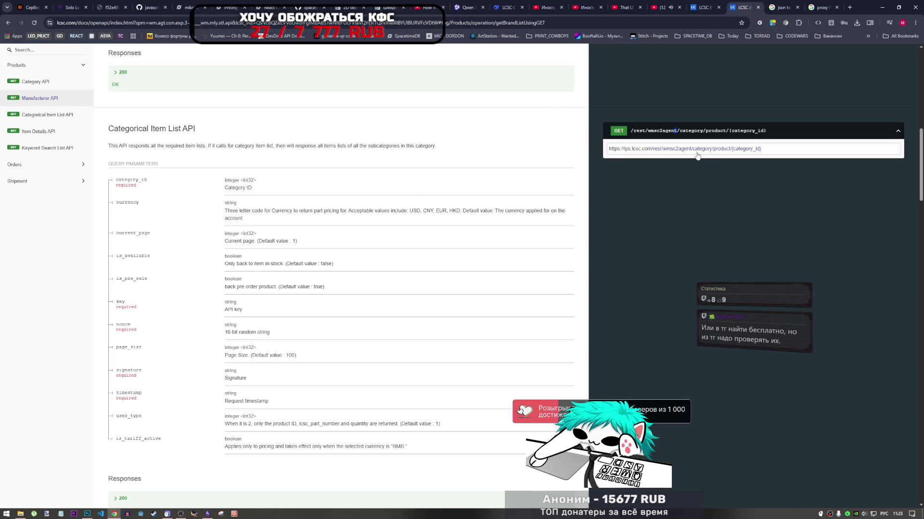
Load the category/product endpoint in a new tab with category_id 0.
{"action": "left_click", "coordinate": [734, 149]}
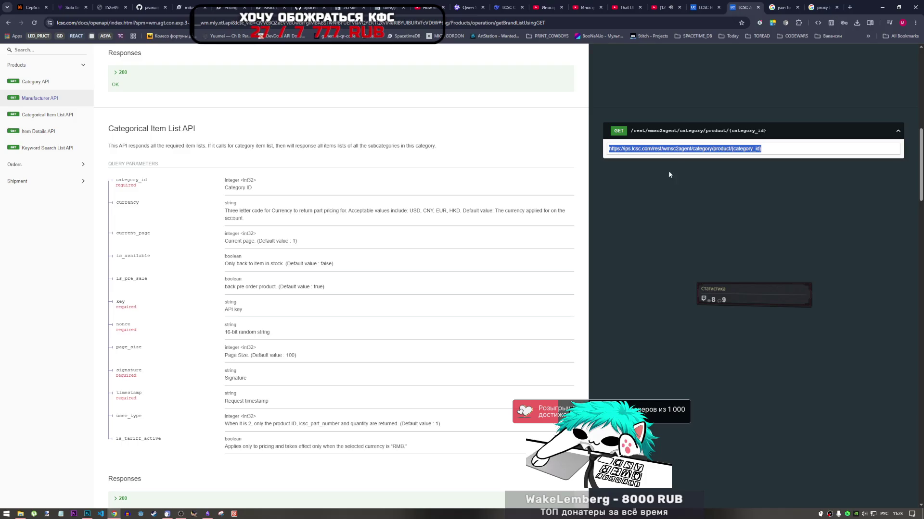
{"action": "left_click", "coordinate": [850, 7]}
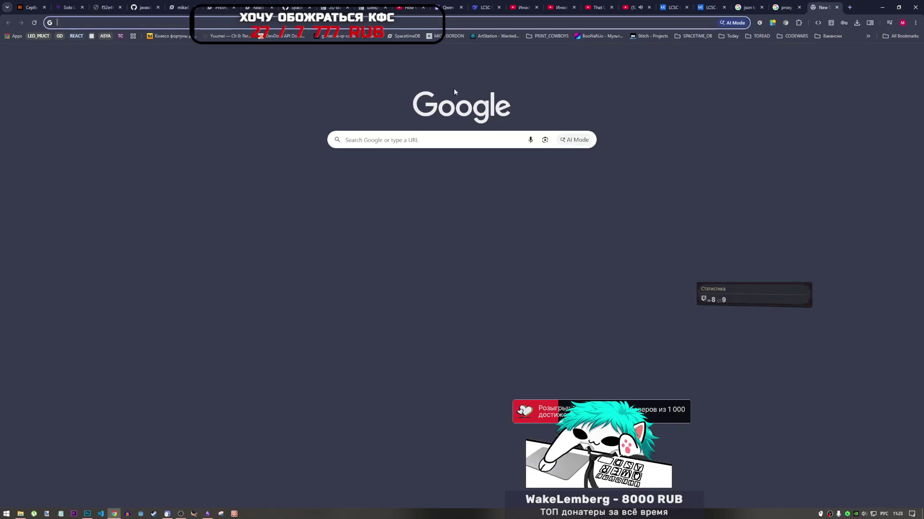
{"action": "type", "text": "https://ips.lcsc.com/rest/wmsc2agent/category/product/{category_id}"}
{"action": "key", "text": "ctrl+shift+Left"}
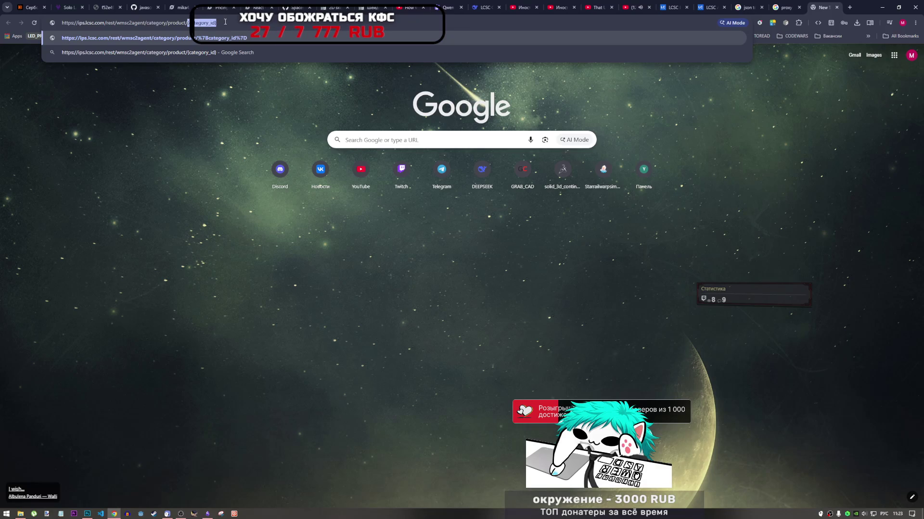
{"action": "type", "text": "0"}
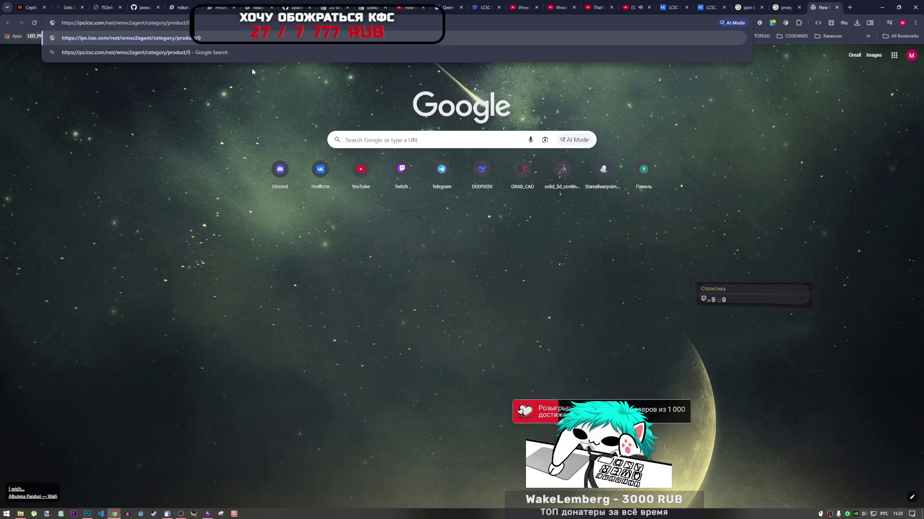
{"action": "key", "text": "Return"}
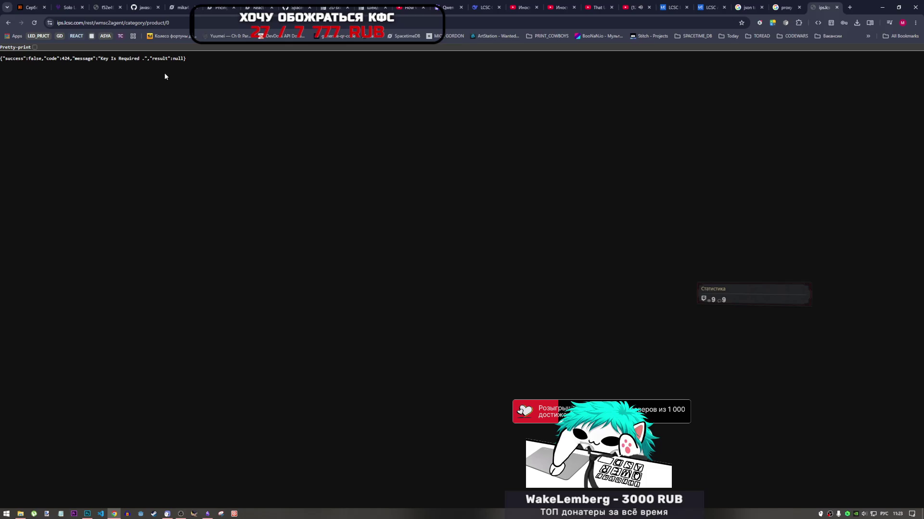
Change the endpoint's category ID from 0 to 1 and reload it.
{"action": "left_click", "coordinate": [166, 23]}
{"action": "left_click", "coordinate": [172, 23]}
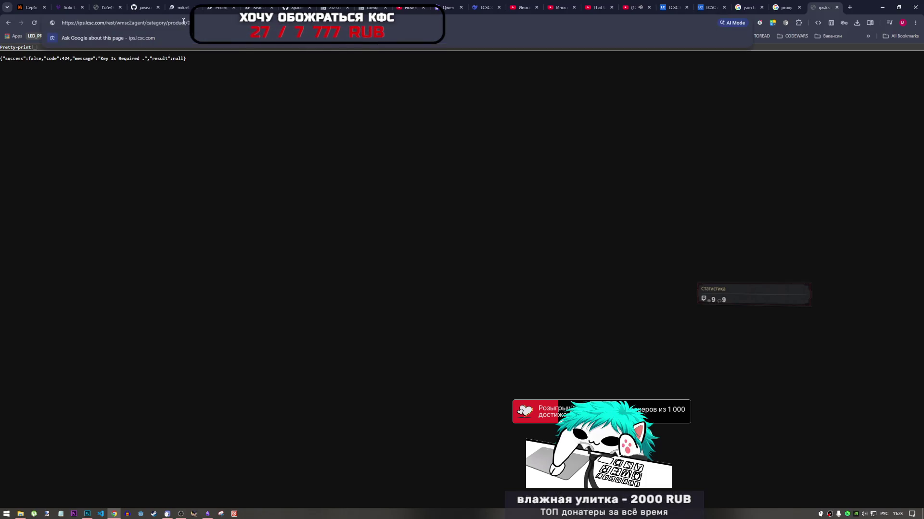
{"action": "key", "text": "BackSpace"}
{"action": "type", "text": "1"}
{"action": "key", "text": "Return"}
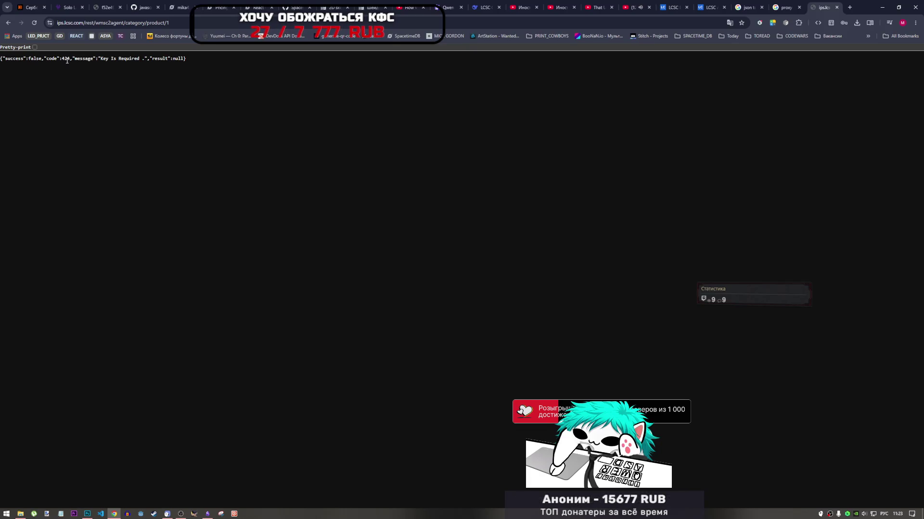
Copy the "code":424 error from the response and search Google for it.
{"action": "left_click_drag", "start_coordinate": [70, 58], "coordinate": [54, 59]}
{"action": "key", "text": "ctrl+c"}
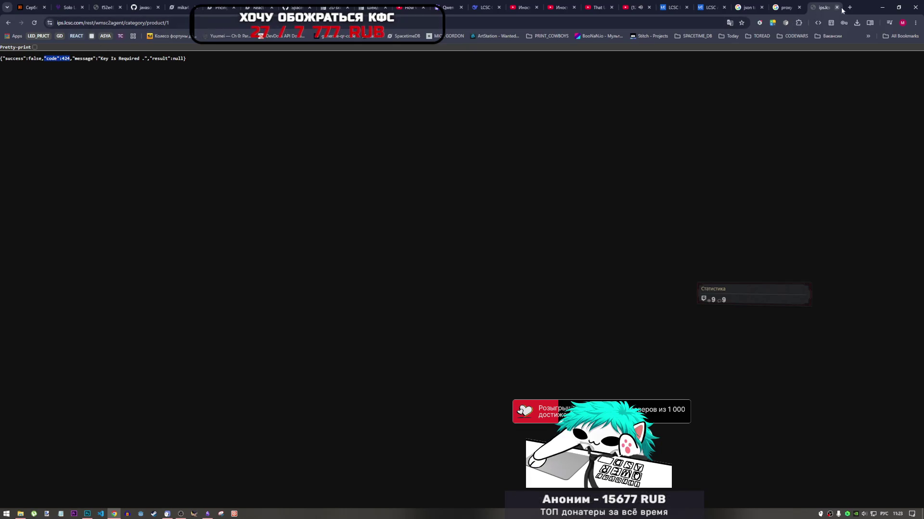
{"action": "left_click", "coordinate": [849, 7]}
{"action": "key", "text": "ctrl+v"}
{"action": "key", "text": "Return"}
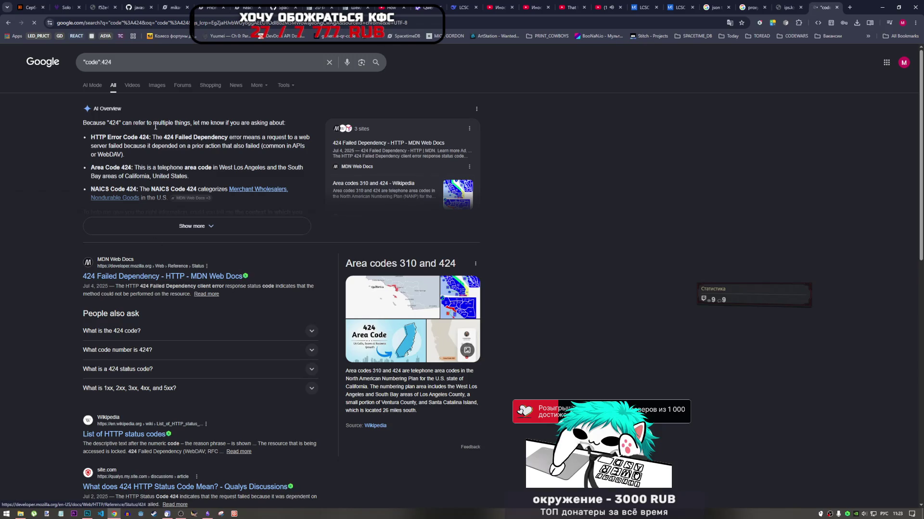
Expand the AI overview and highlight its HTTP 424 Failed Dependency explanation.
{"action": "left_click", "coordinate": [192, 226]}
{"action": "left_click_drag", "start_coordinate": [171, 137], "coordinate": [236, 136]}
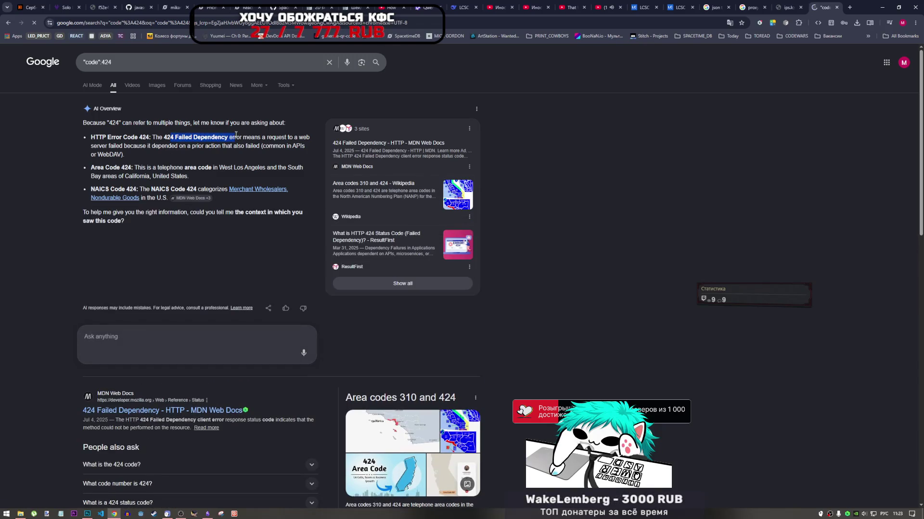
{"action": "left_click", "coordinate": [247, 142]}
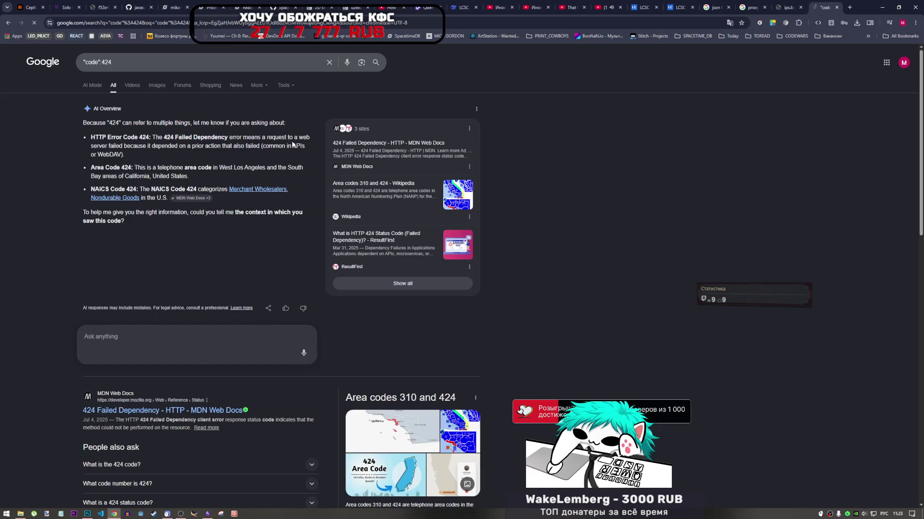
{"action": "left_click_drag", "start_coordinate": [107, 147], "coordinate": [141, 147]}
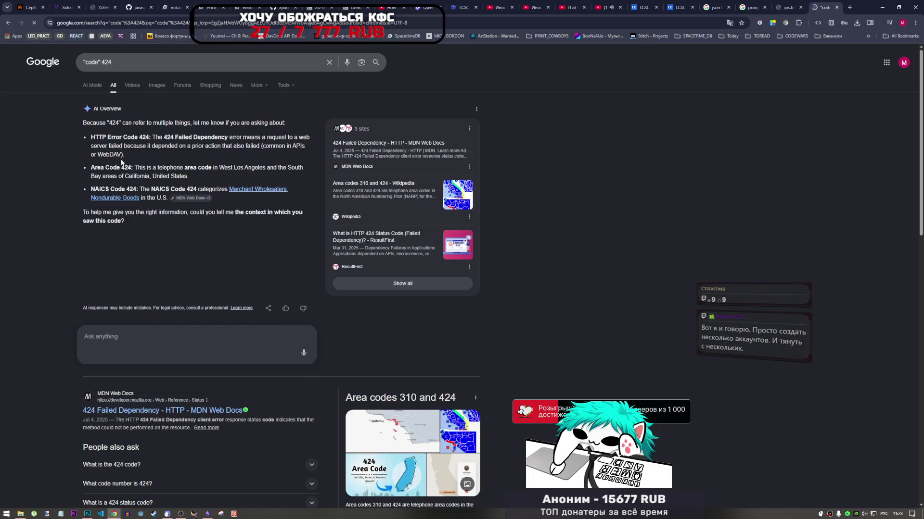
{"action": "left_click_drag", "start_coordinate": [123, 155], "coordinate": [91, 138]}
{"action": "left_click", "coordinate": [124, 149]}
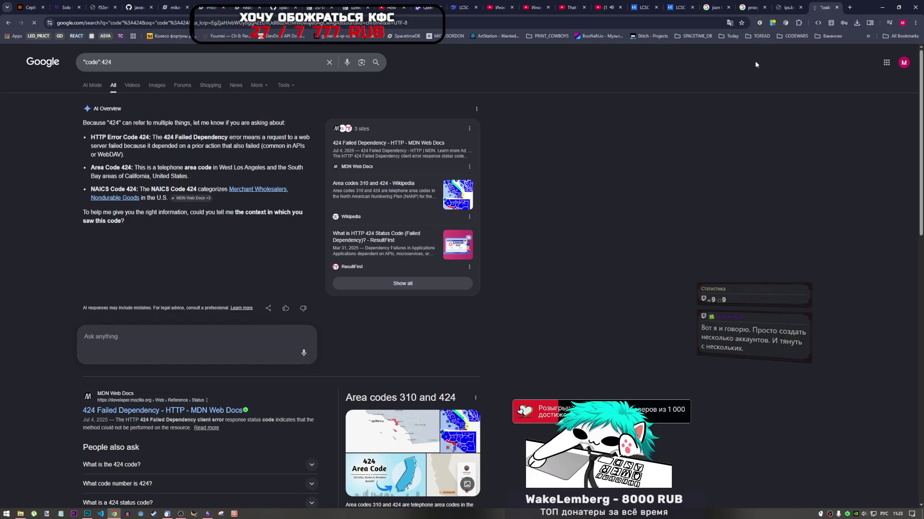
Compare the 424 explanation with the JSON 'Key Is Required' error, then return to the proxy fetch python results.
{"action": "left_click", "coordinate": [789, 7]}
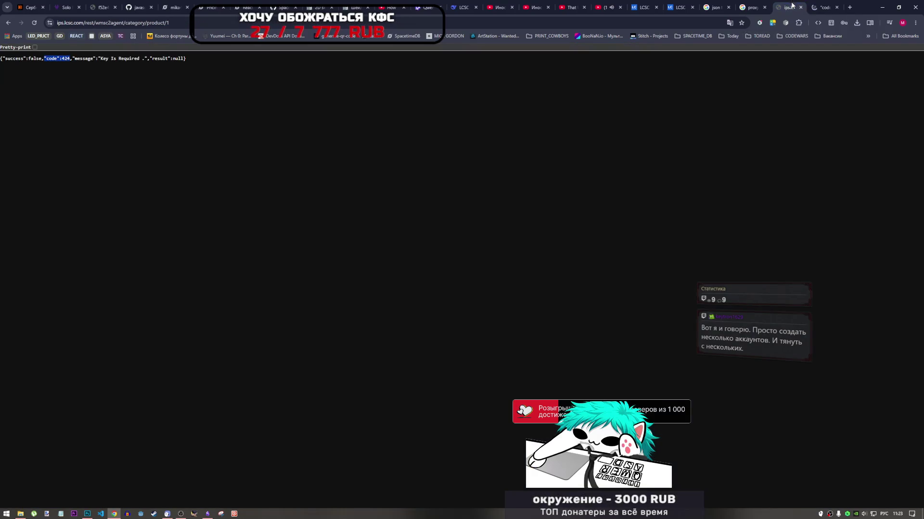
{"action": "left_click", "coordinate": [823, 7]}
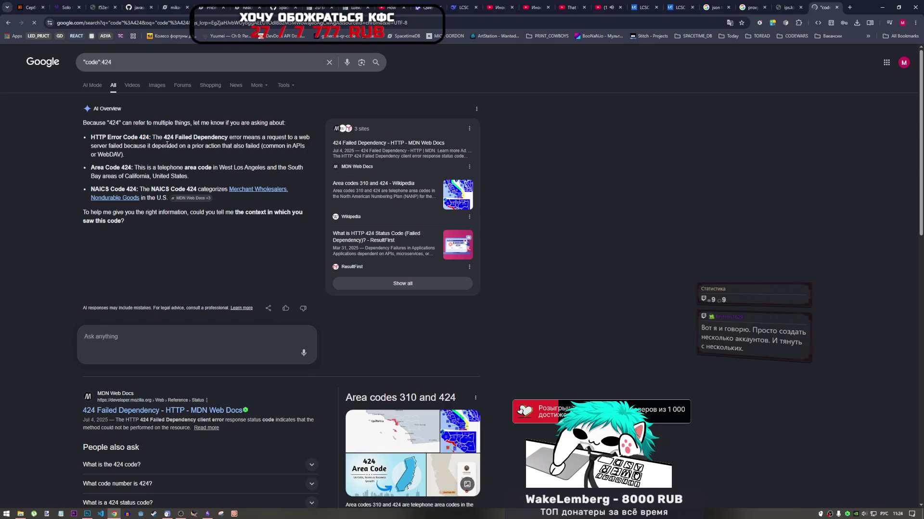
{"action": "left_click_drag", "start_coordinate": [95, 148], "coordinate": [139, 147]}
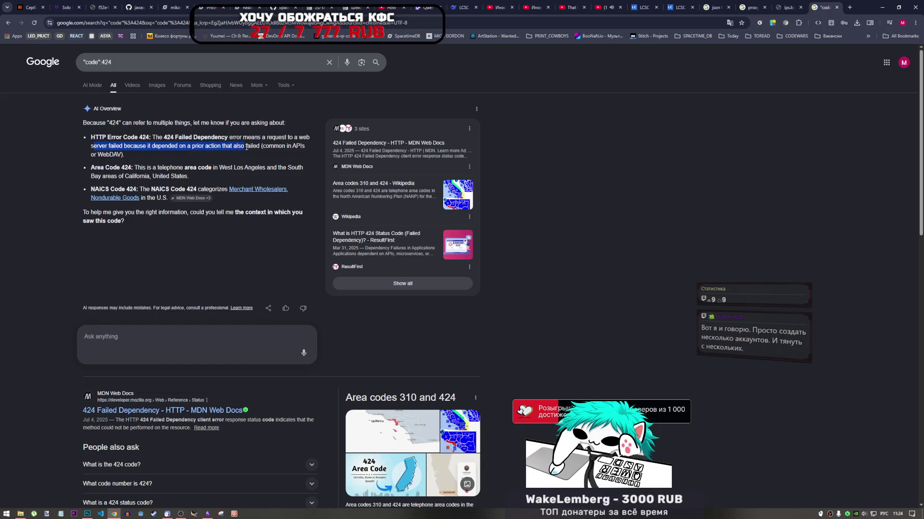
{"action": "left_click_drag", "start_coordinate": [230, 149], "coordinate": [251, 147]}
{"action": "left_click", "coordinate": [789, 7]}
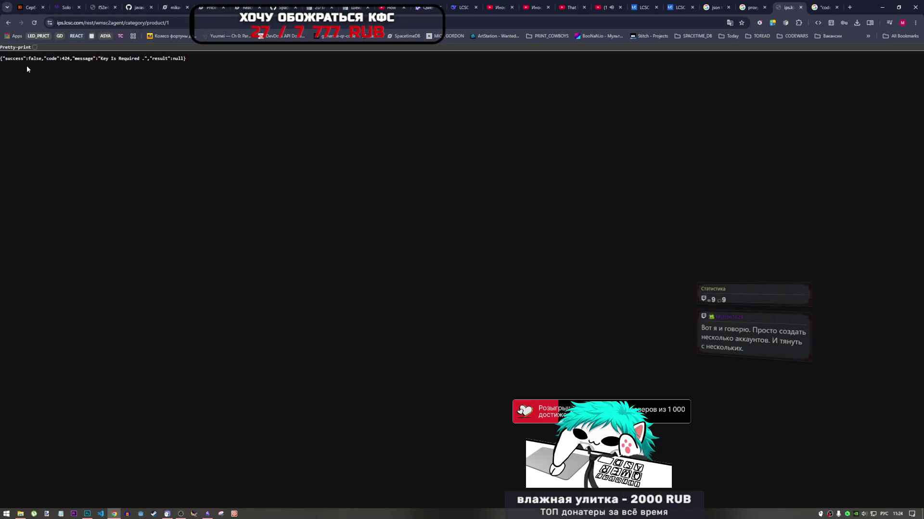
{"action": "left_click_drag", "start_coordinate": [30, 58], "coordinate": [57, 58]}
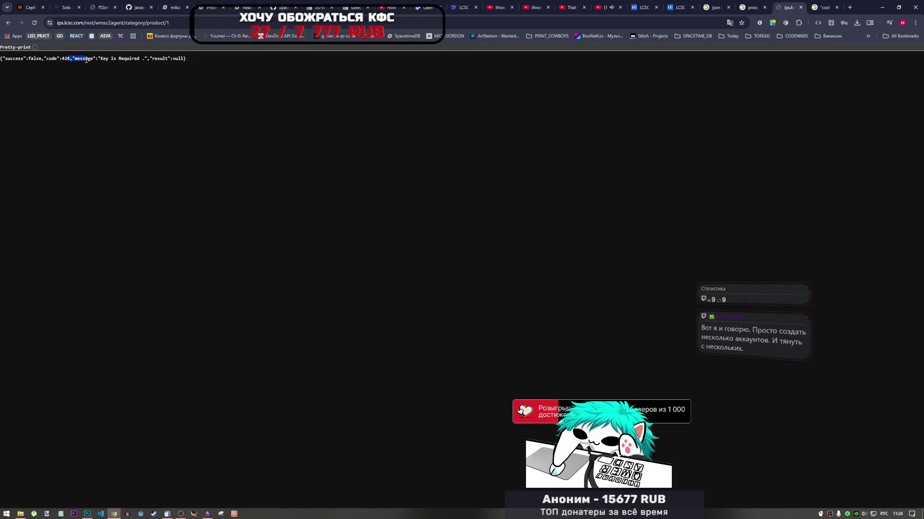
{"action": "double_click", "coordinate": [114, 59]}
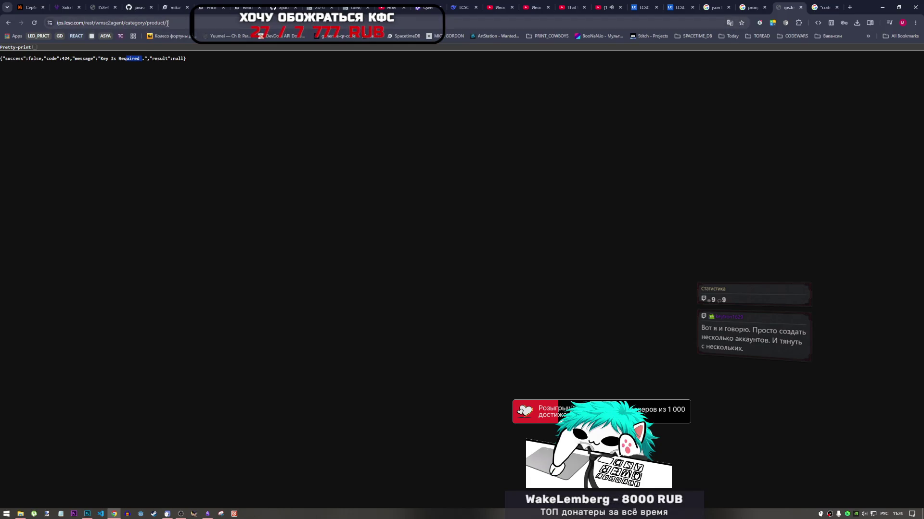
{"action": "left_click", "coordinate": [751, 7]}
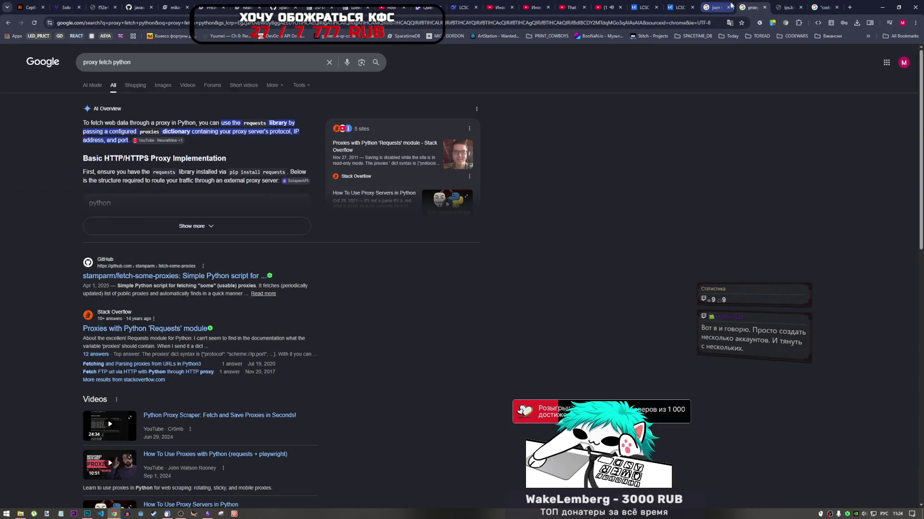
Highlight the key parameter's API key requirement in the docs, then return to the LCSC API FAQ tab.
{"action": "left_click", "coordinate": [680, 7]}
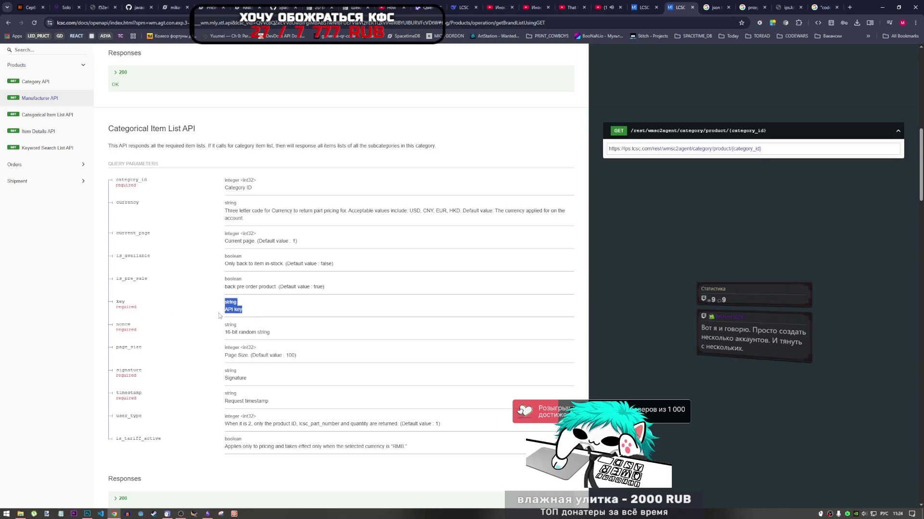
{"action": "left_click_drag", "start_coordinate": [241, 311], "coordinate": [223, 301]}
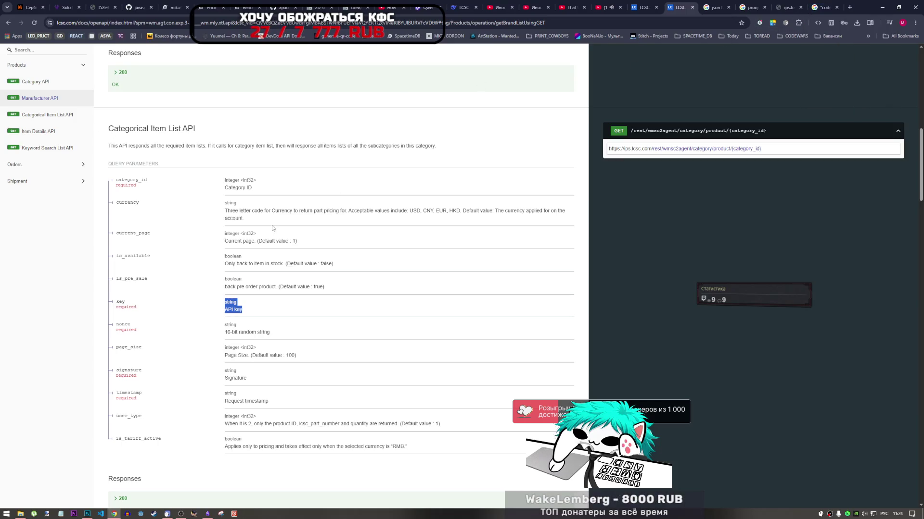
{"action": "scroll", "coordinate": [272, 226], "scroll_direction": "up", "scroll_amount": 5}
{"action": "scroll", "coordinate": [278, 238], "scroll_direction": "up", "scroll_amount": 5}
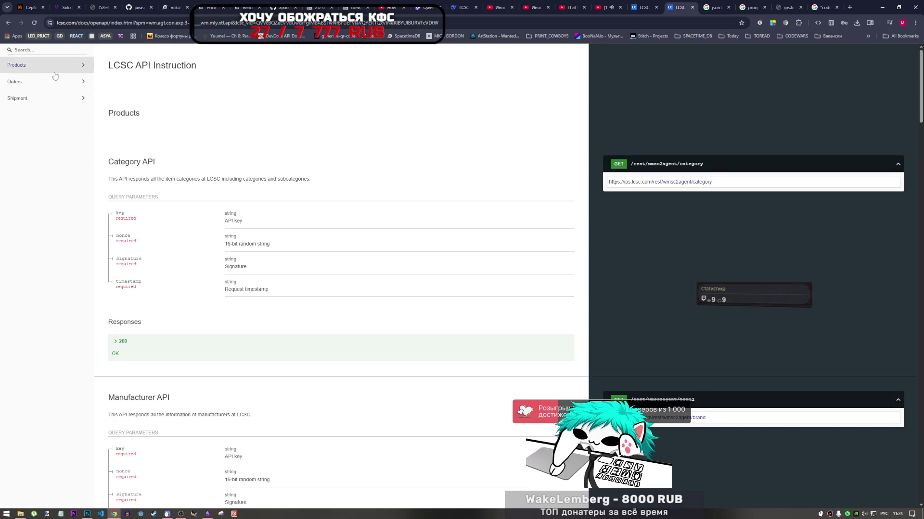
{"action": "left_click", "coordinate": [655, 4]}
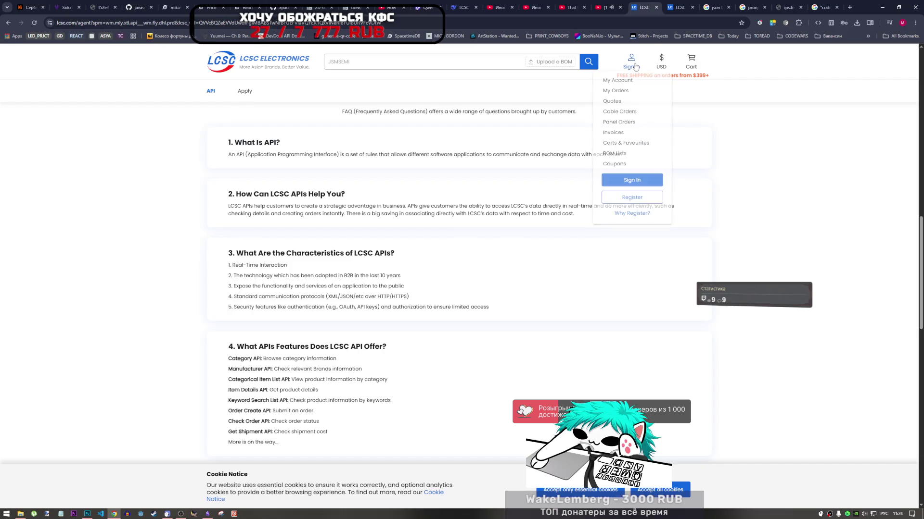
{"action": "mouse_move", "coordinate": [631, 61]}
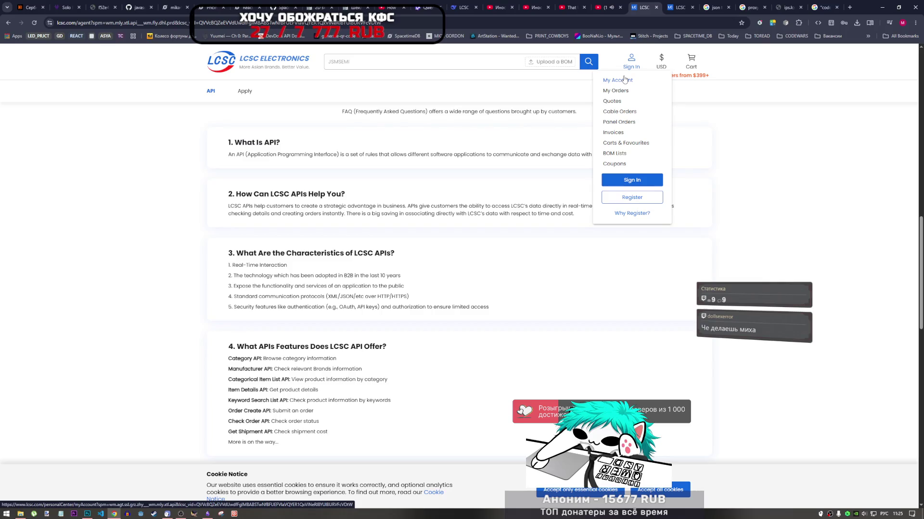
Open the LCSC registration page and close the "code":424 search and JSON error tabs.
{"action": "left_click", "coordinate": [638, 180]}
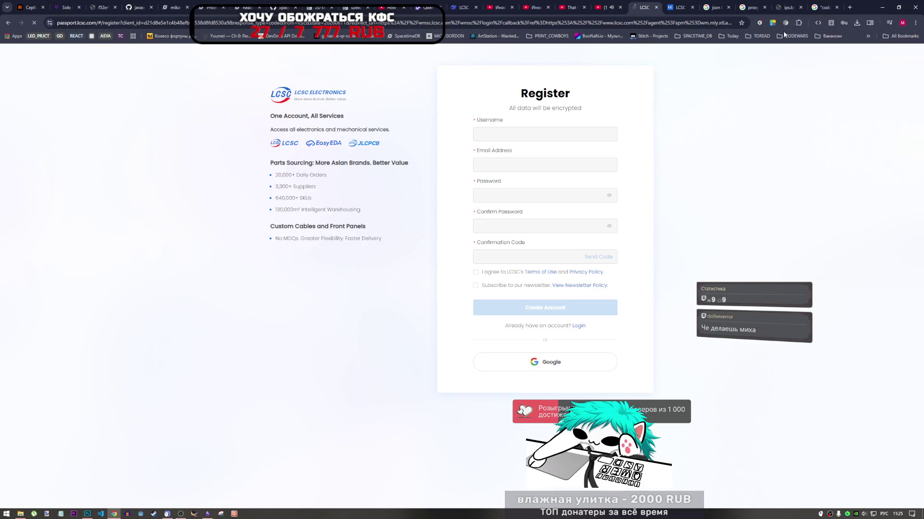
{"action": "left_click", "coordinate": [821, 11]}
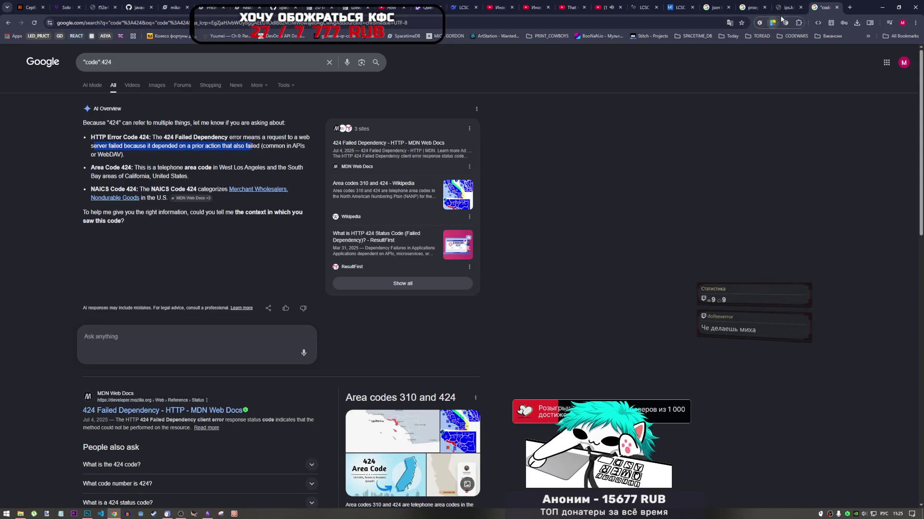
{"action": "left_click", "coordinate": [836, 8]}
{"action": "left_click", "coordinate": [837, 8]}
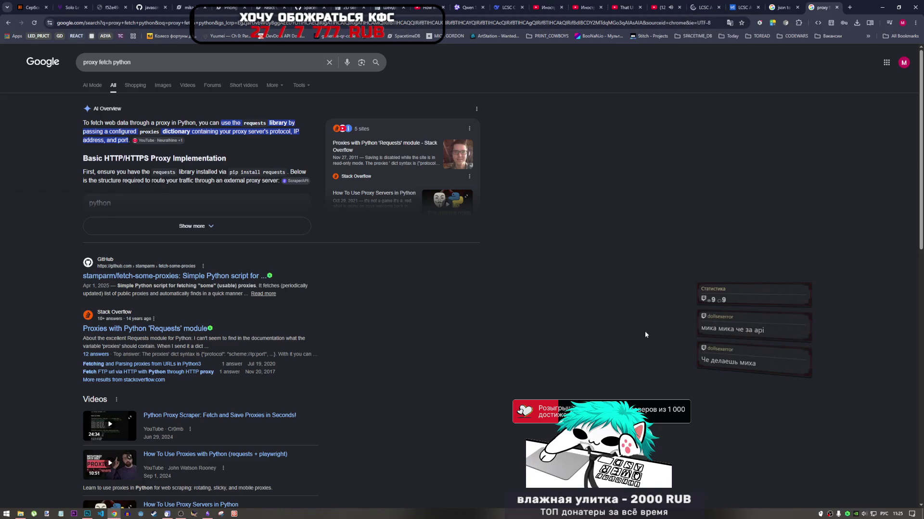
Back on the LCSC tab, step back through its history to the registration form.
{"action": "left_click", "coordinate": [744, 6]}
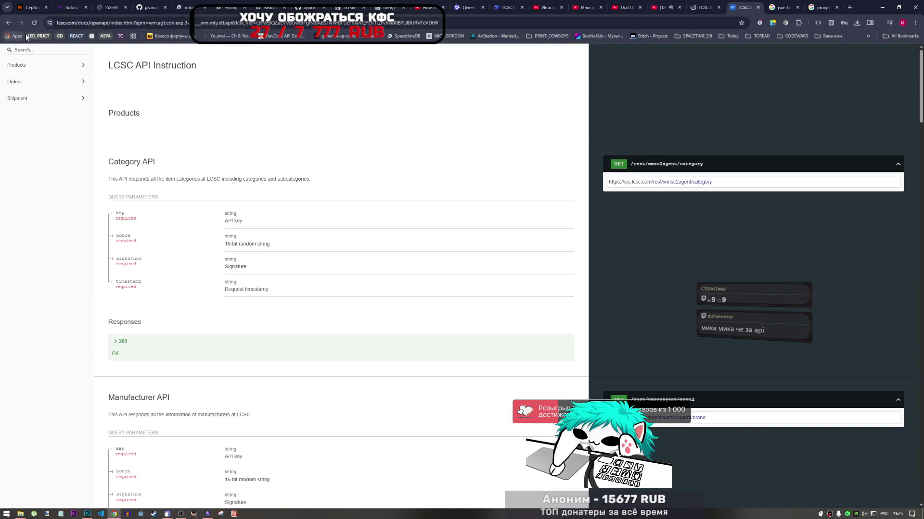
{"action": "left_click", "coordinate": [6, 23]}
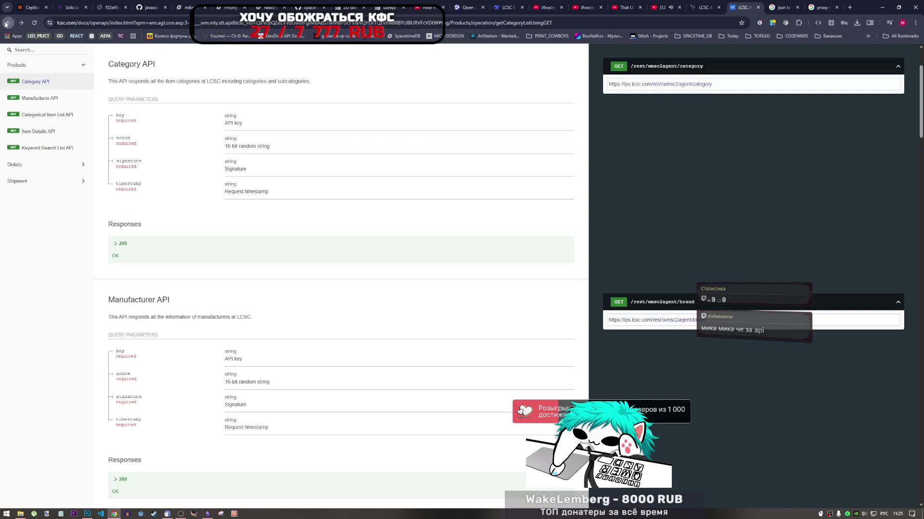
{"action": "left_click", "coordinate": [6, 23]}
{"action": "left_click", "coordinate": [6, 23]}
{"action": "left_click", "coordinate": [7, 24]}
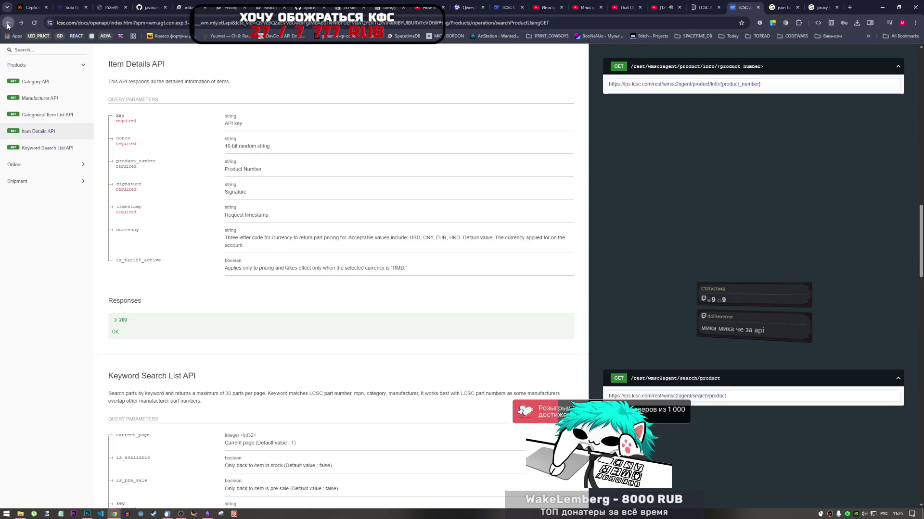
{"action": "left_click", "coordinate": [8, 24]}
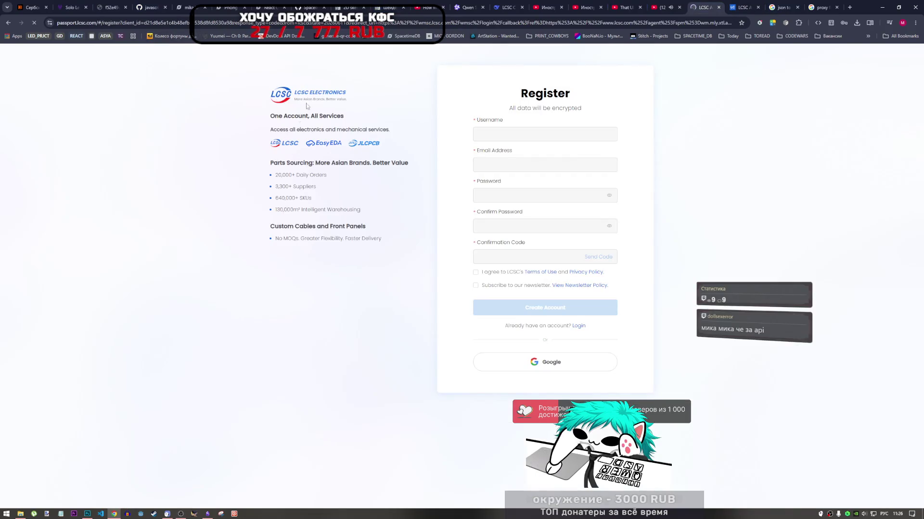
Switch to the Item Details API docs, then open a new browser tab.
{"action": "left_click", "coordinate": [743, 7]}
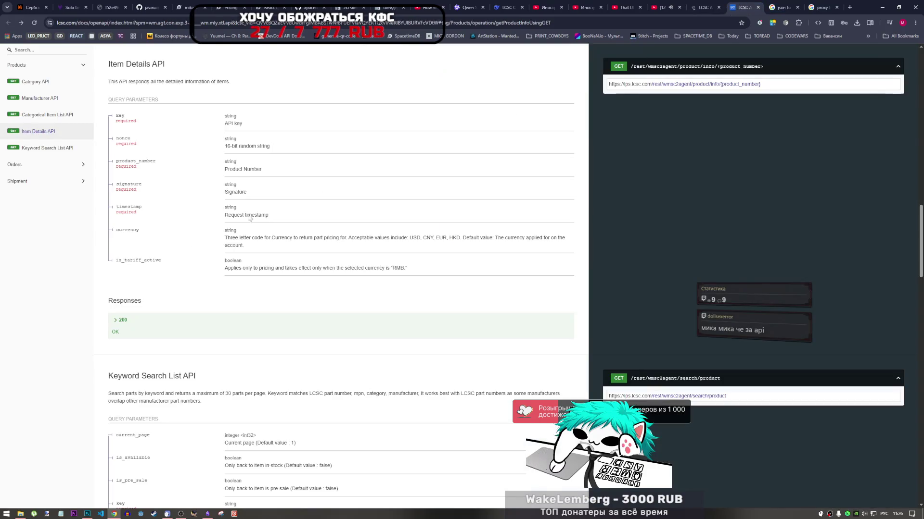
{"action": "left_click", "coordinate": [179, 513]}
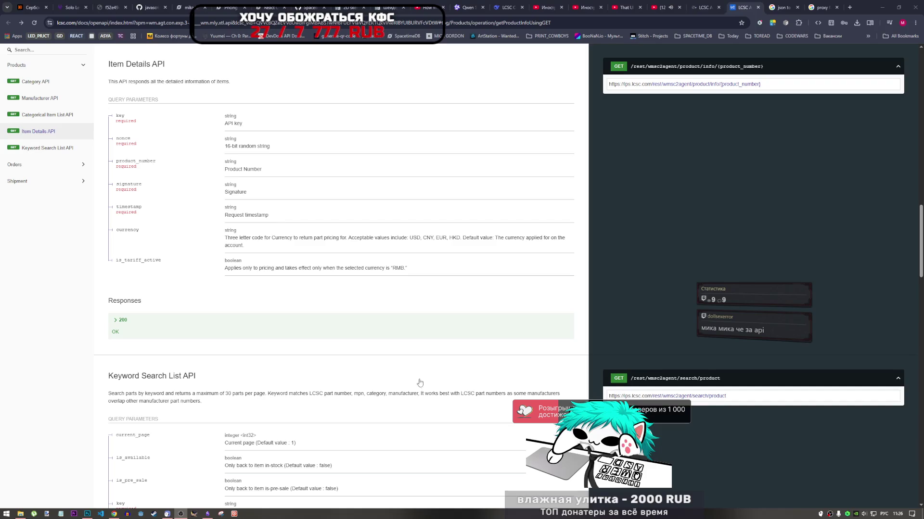
{"action": "right_click", "coordinate": [417, 407]}
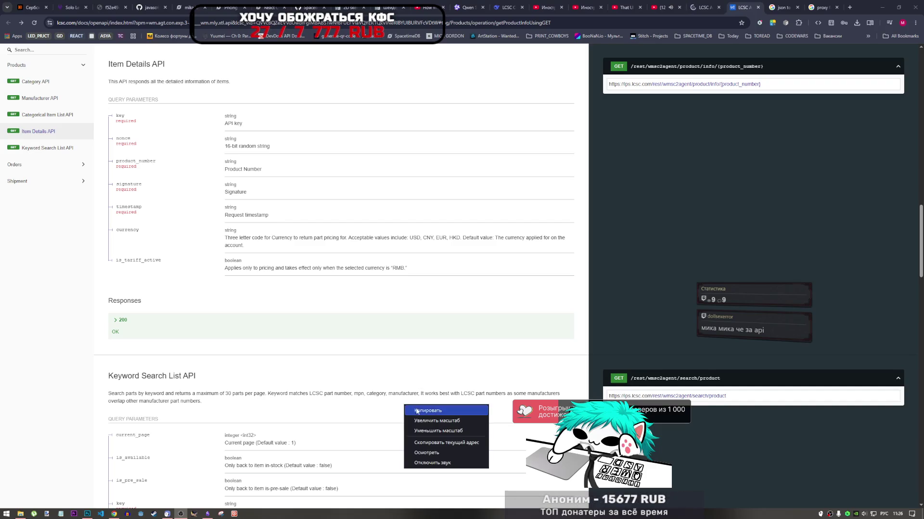
{"action": "left_click", "coordinate": [848, 7]}
Go to lcsc.com and open the Industrial Tape listing from the full product index.
{"action": "type", "text": "lcsc.com/"}
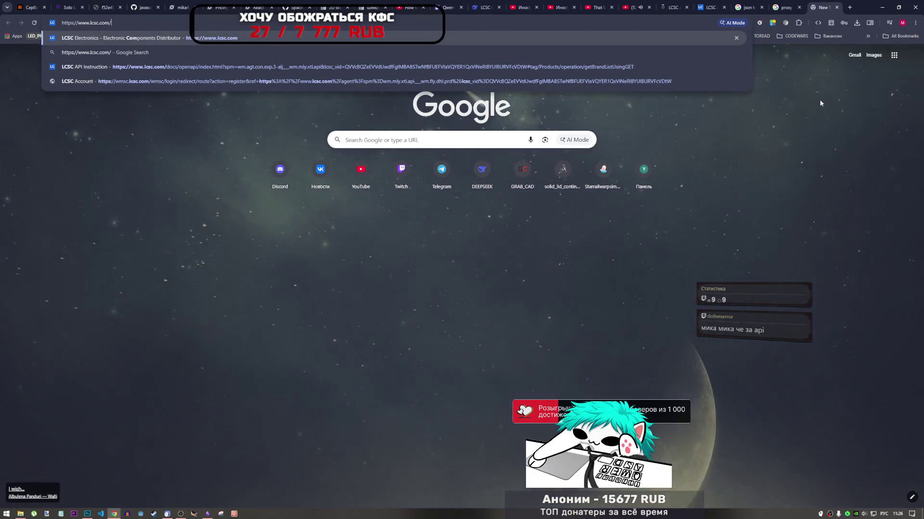
{"action": "key", "text": "Return"}
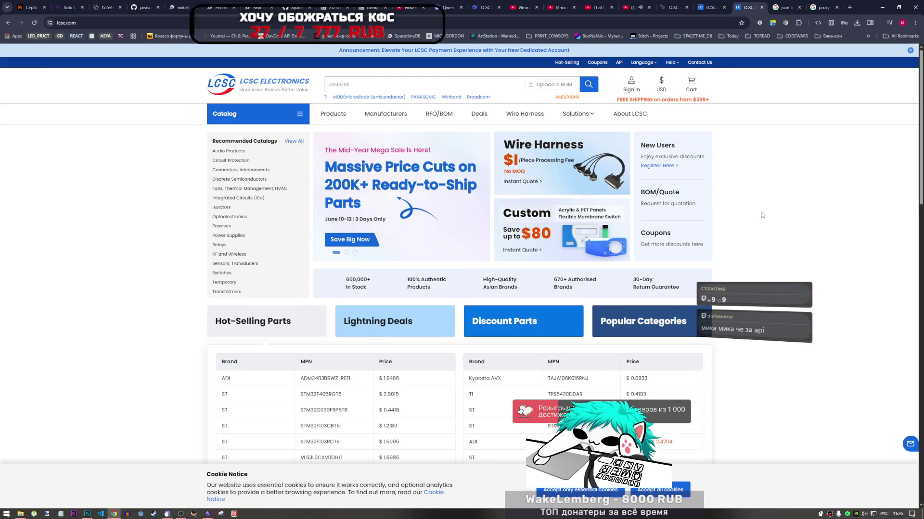
{"action": "scroll", "coordinate": [406, 284], "scroll_direction": "down", "scroll_amount": 3}
{"action": "scroll", "coordinate": [413, 313], "scroll_direction": "up", "scroll_amount": 2}
{"action": "scroll", "coordinate": [413, 313], "scroll_direction": "down", "scroll_amount": 3}
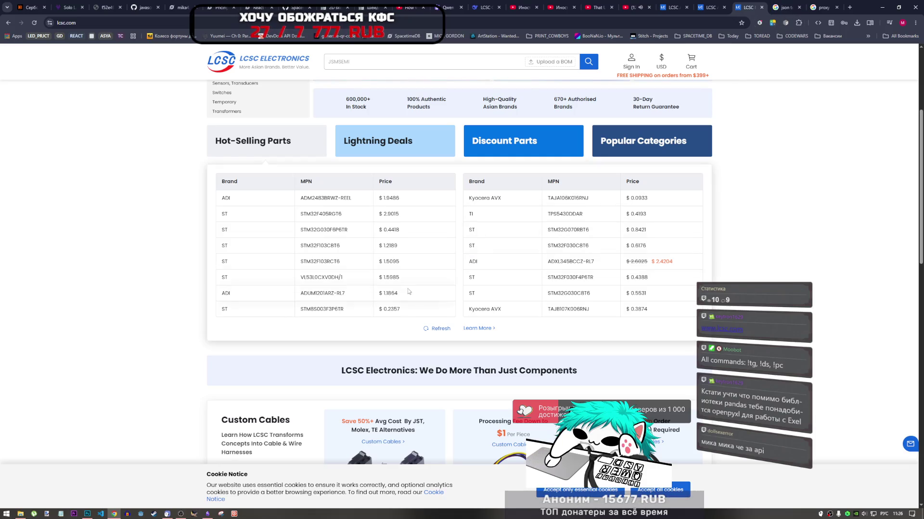
{"action": "scroll", "coordinate": [516, 350], "scroll_direction": "up", "scroll_amount": 3}
{"action": "scroll", "coordinate": [516, 349], "scroll_direction": "down", "scroll_amount": 8}
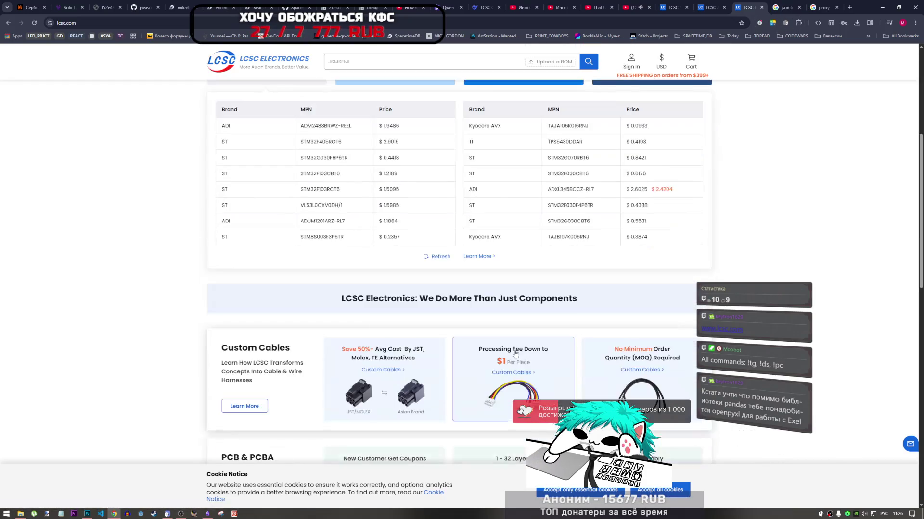
{"action": "scroll", "coordinate": [517, 328], "scroll_direction": "up", "scroll_amount": 10}
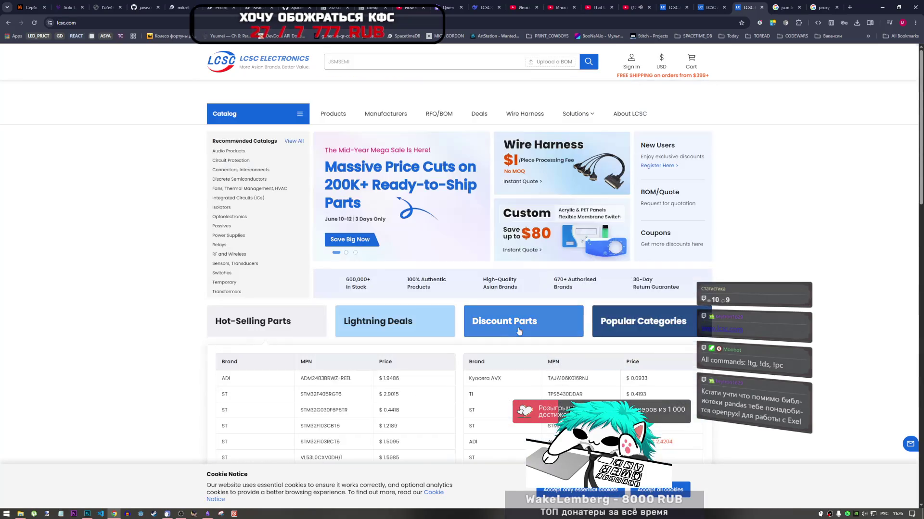
{"action": "left_click", "coordinate": [332, 115]}
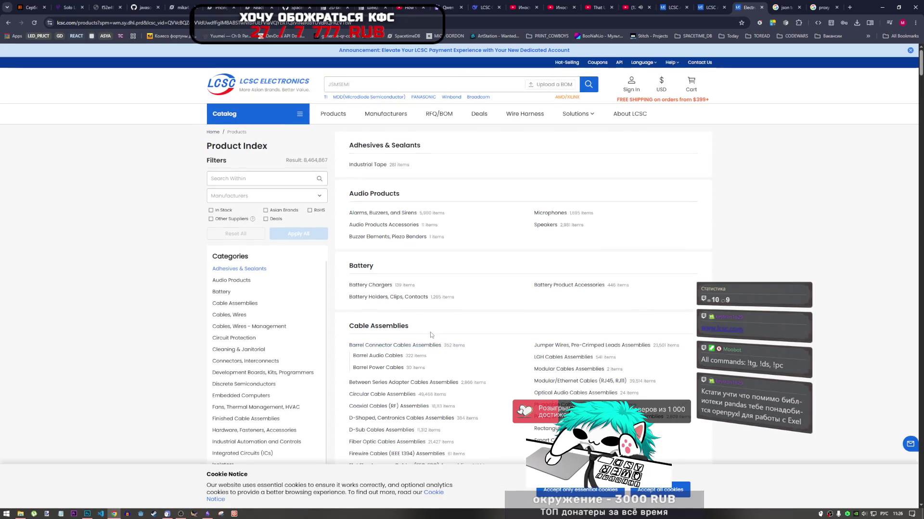
{"action": "left_click_drag", "start_coordinate": [160, 23], "coordinate": [373, 23]}
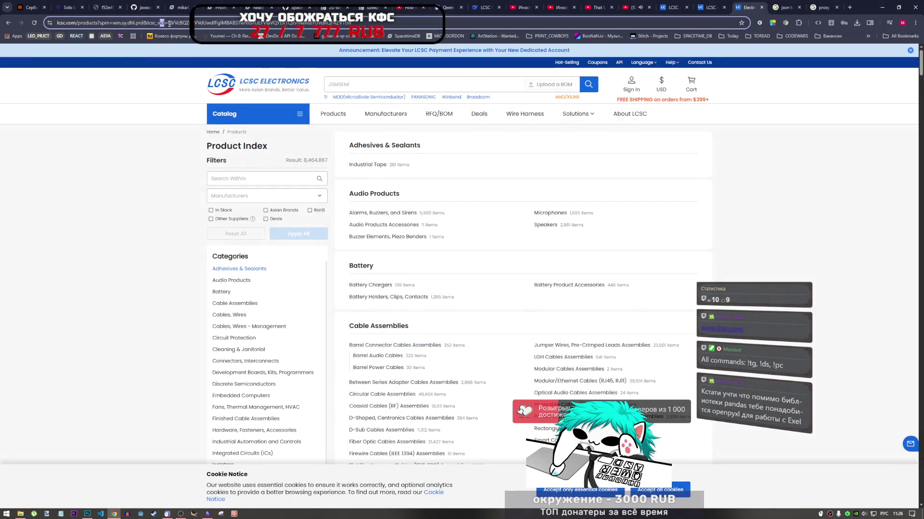
{"action": "left_click", "coordinate": [362, 165]}
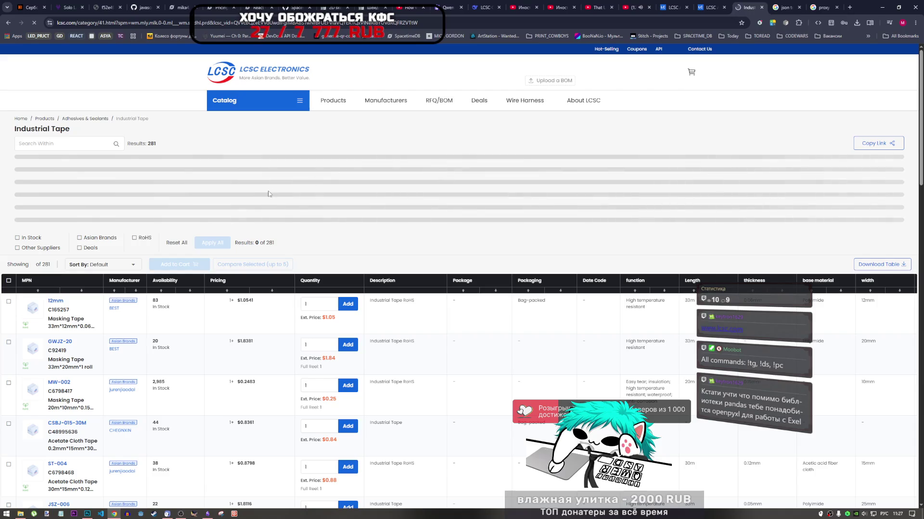
Browse through pages 2 and 3 of the Industrial Tape results.
{"action": "scroll", "coordinate": [291, 226], "scroll_direction": "down", "scroll_amount": 3}
{"action": "scroll", "coordinate": [291, 226], "scroll_direction": "down", "scroll_amount": 5}
{"action": "scroll", "coordinate": [288, 227], "scroll_direction": "down", "scroll_amount": 5}
{"action": "scroll", "coordinate": [287, 228], "scroll_direction": "down", "scroll_amount": 5}
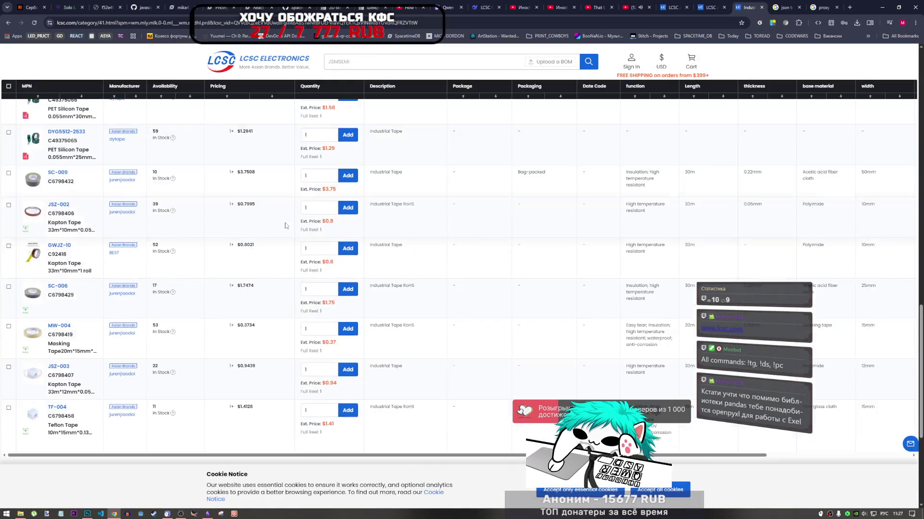
{"action": "scroll", "coordinate": [285, 229], "scroll_direction": "down", "scroll_amount": 5}
{"action": "scroll", "coordinate": [241, 289], "scroll_direction": "up", "scroll_amount": 4}
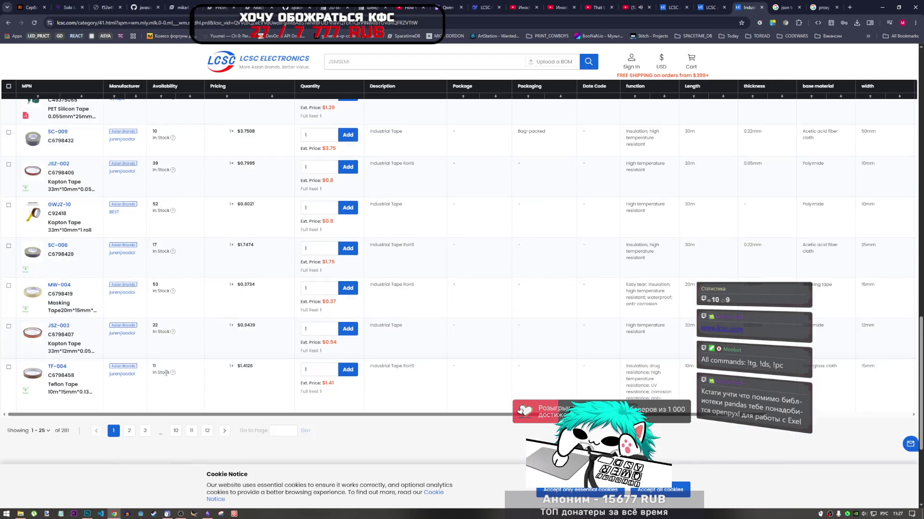
{"action": "left_click", "coordinate": [129, 431]}
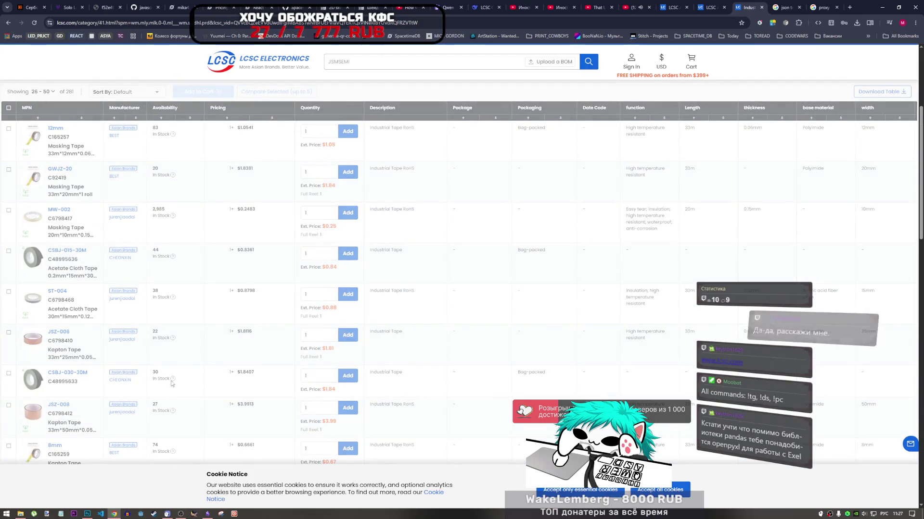
{"action": "scroll", "coordinate": [183, 370], "scroll_direction": "down", "scroll_amount": 2}
{"action": "scroll", "coordinate": [186, 358], "scroll_direction": "down", "scroll_amount": 4}
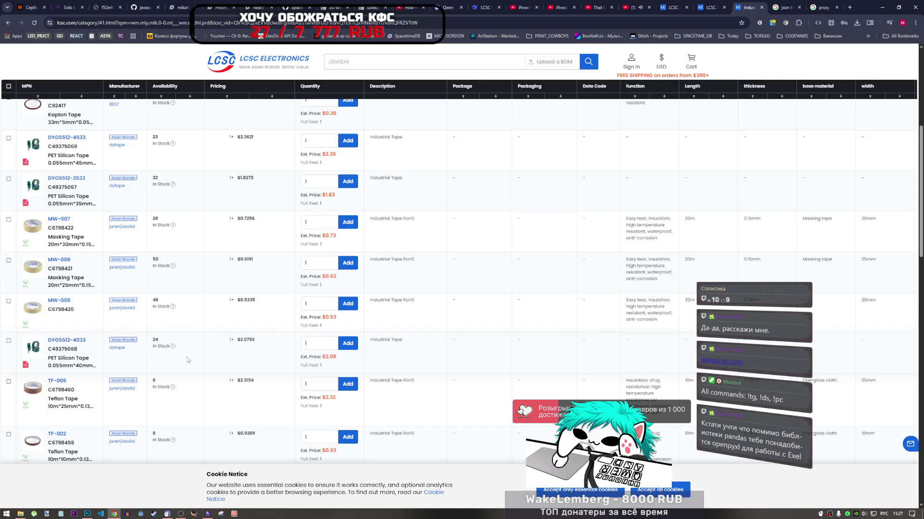
{"action": "scroll", "coordinate": [186, 357], "scroll_direction": "down", "scroll_amount": 4}
{"action": "scroll", "coordinate": [187, 361], "scroll_direction": "down", "scroll_amount": 4}
{"action": "scroll", "coordinate": [188, 364], "scroll_direction": "down", "scroll_amount": 3}
{"action": "scroll", "coordinate": [188, 364], "scroll_direction": "down", "scroll_amount": 3}
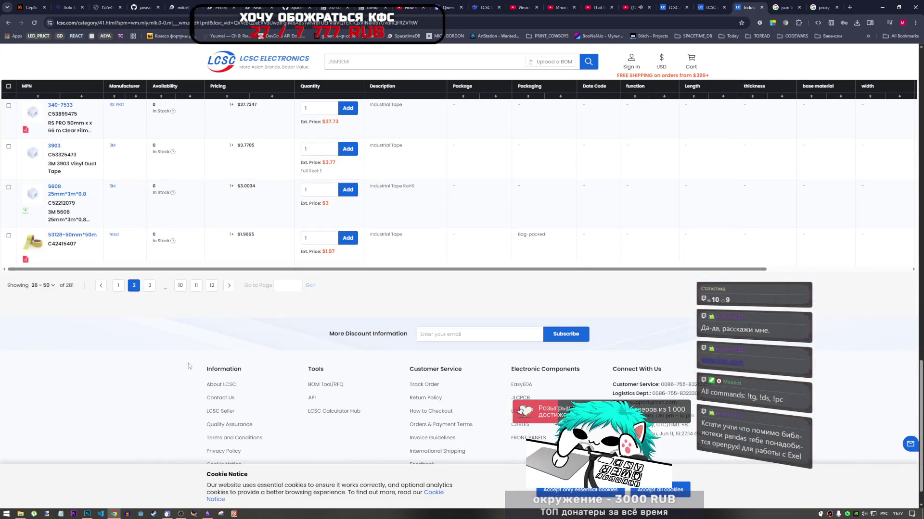
{"action": "left_click", "coordinate": [150, 286]}
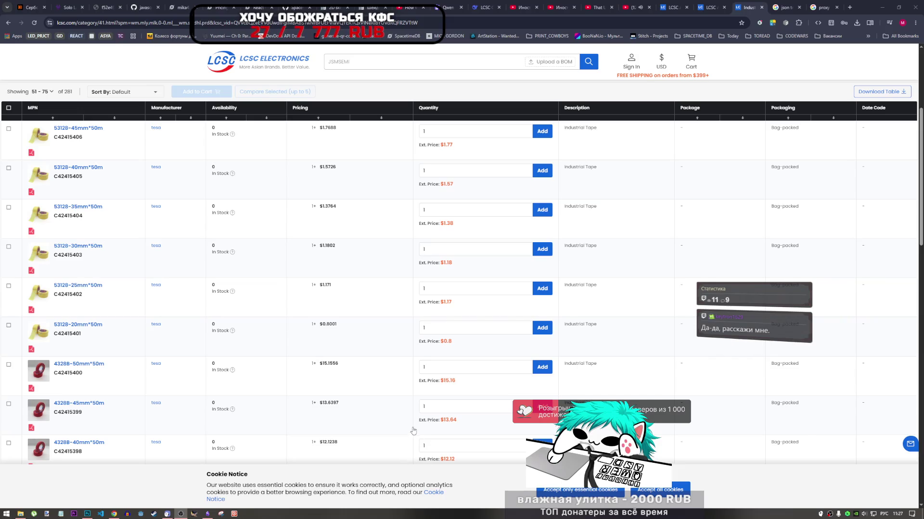
{"action": "scroll", "coordinate": [318, 346], "scroll_direction": "down", "scroll_amount": 1}
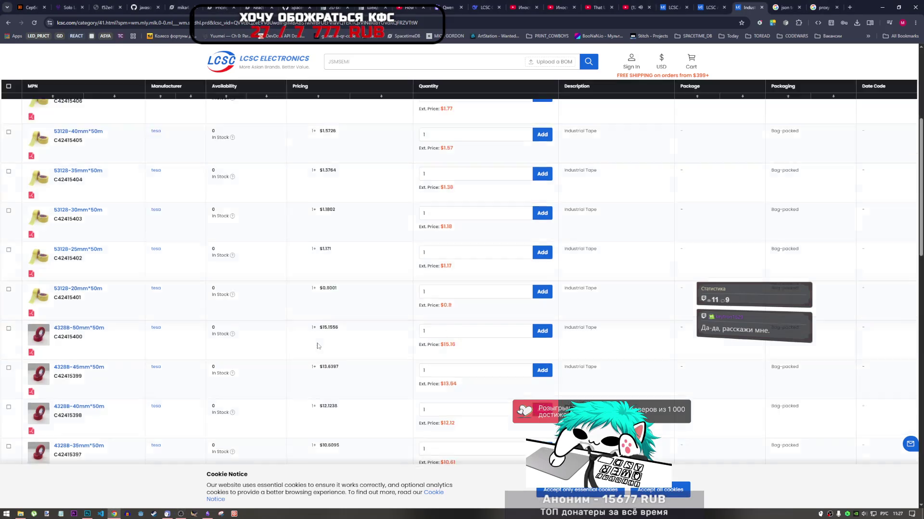
{"action": "scroll", "coordinate": [318, 346], "scroll_direction": "down", "scroll_amount": 4}
{"action": "scroll", "coordinate": [317, 346], "scroll_direction": "down", "scroll_amount": 4}
{"action": "scroll", "coordinate": [317, 346], "scroll_direction": "down", "scroll_amount": 4}
{"action": "scroll", "coordinate": [317, 346], "scroll_direction": "down", "scroll_amount": 4}
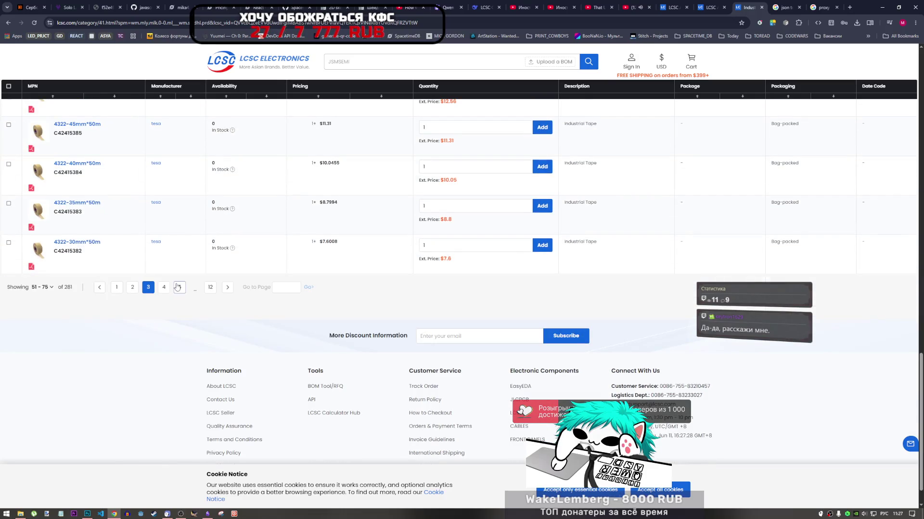
Advance a page, then enter 281 in Go to Page to reach the final results page.
{"action": "left_click", "coordinate": [226, 287]}
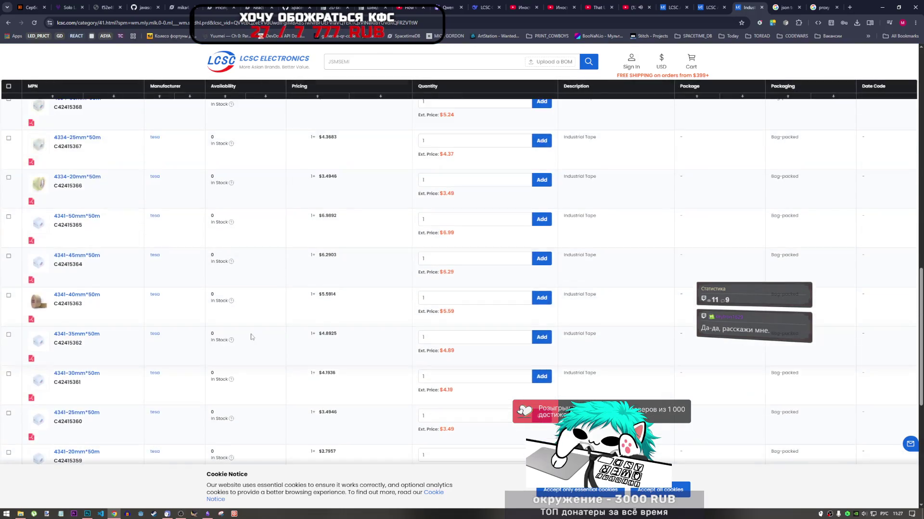
{"action": "scroll", "coordinate": [251, 337], "scroll_direction": "down", "scroll_amount": 5}
{"action": "left_click", "coordinate": [289, 288]}
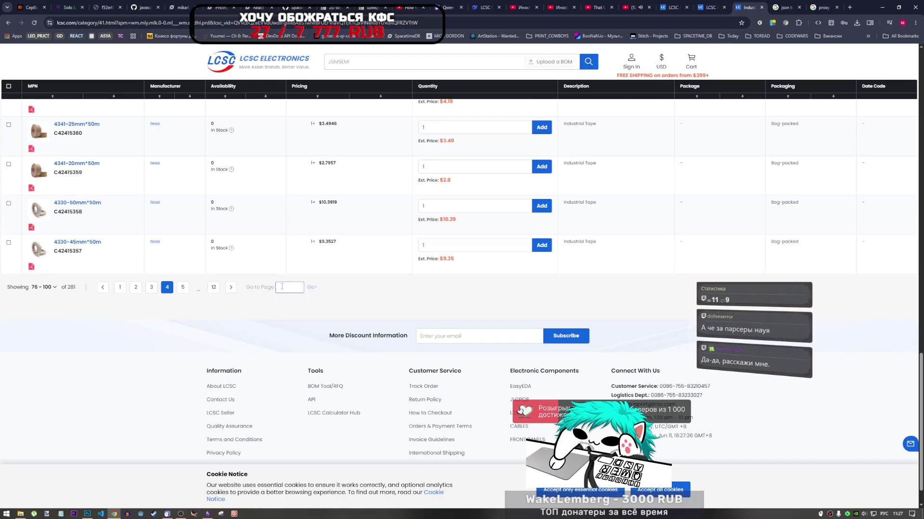
{"action": "type", "text": "281"}
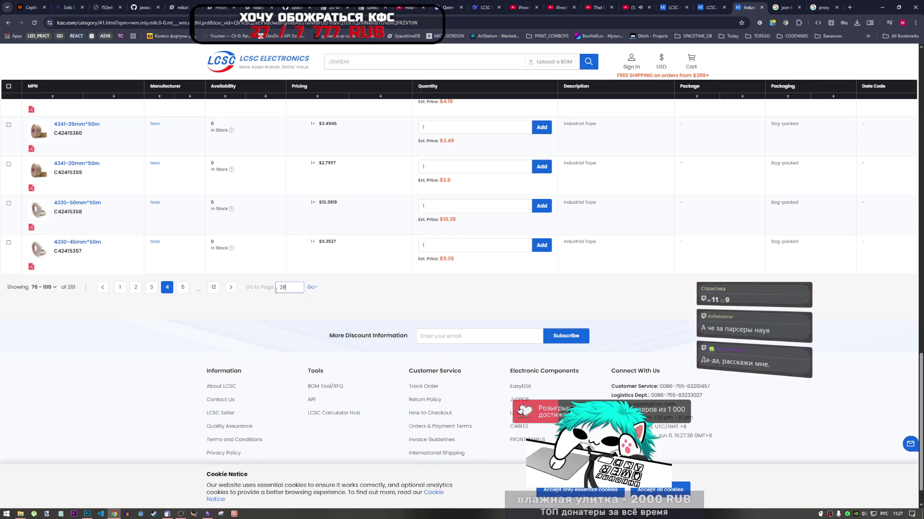
{"action": "left_click", "coordinate": [315, 301]}
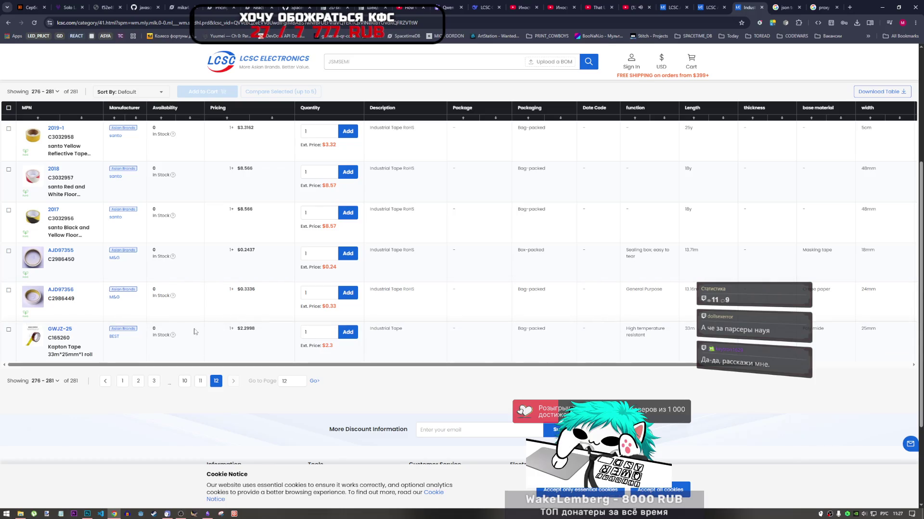
{"action": "scroll", "coordinate": [194, 332], "scroll_direction": "up", "scroll_amount": 5}
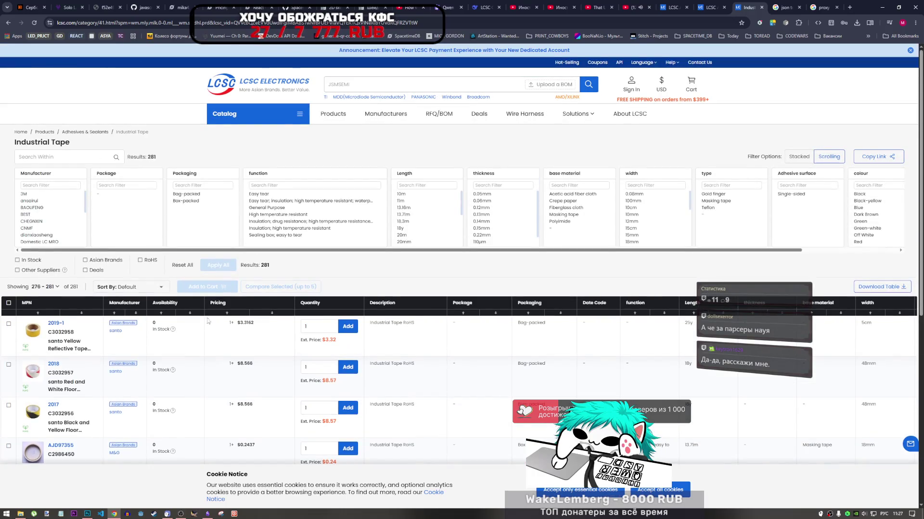
{"action": "scroll", "coordinate": [432, 244], "scroll_direction": "down", "scroll_amount": 2}
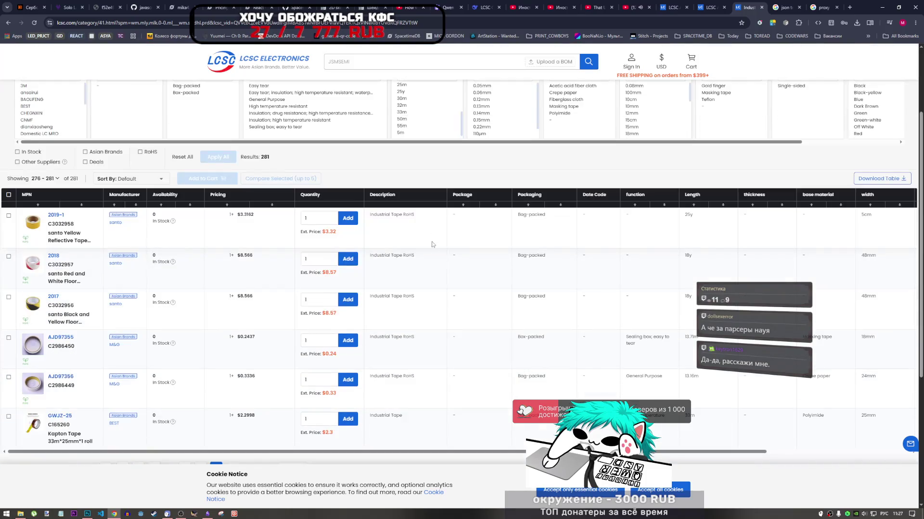
{"action": "scroll", "coordinate": [431, 245], "scroll_direction": "up", "scroll_amount": 2}
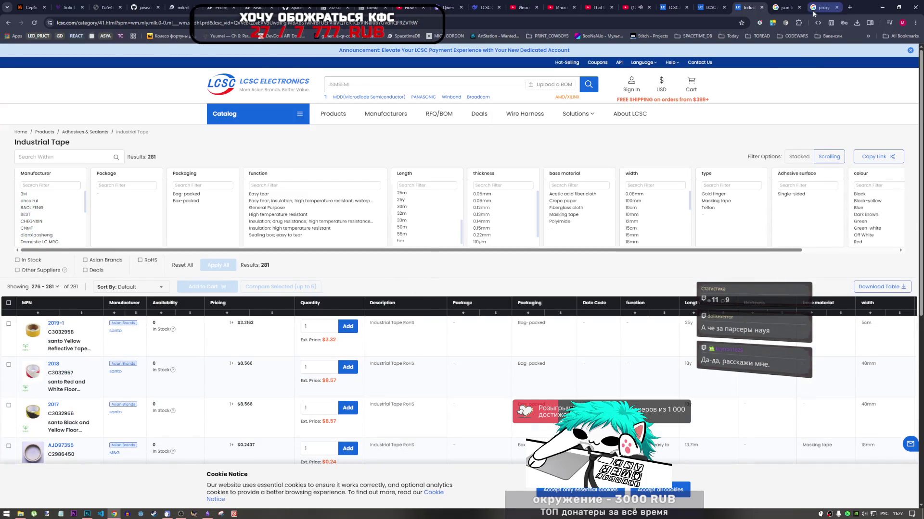
Close the LCSC Industrial Tape tab in Chrome.
{"action": "left_click", "coordinate": [762, 7]}
{"action": "left_click", "coordinate": [748, 8]}
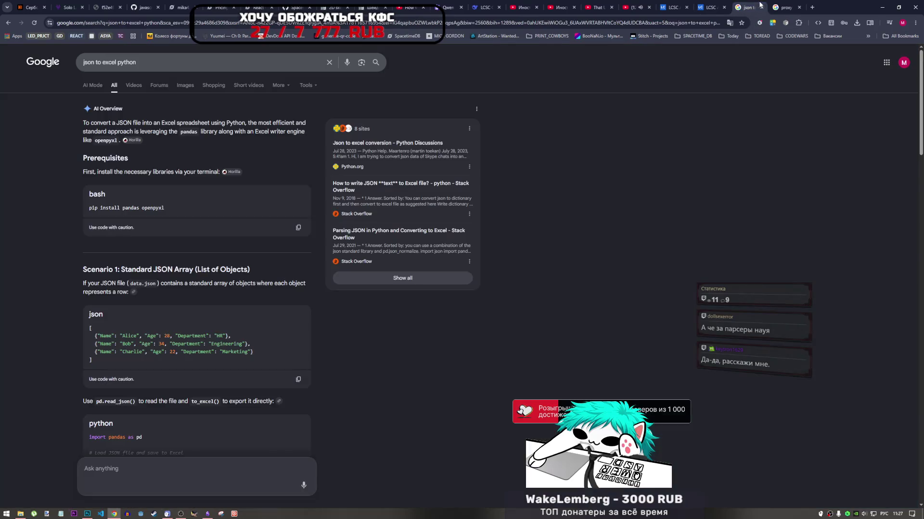
{"action": "left_click", "coordinate": [784, 8]}
{"action": "left_click", "coordinate": [755, 7]}
Look over the 'proxy fetch python' search results, then return to the Photoshop sprite sheet.
{"action": "left_click", "coordinate": [785, 7]}
{"action": "left_click", "coordinate": [749, 7]}
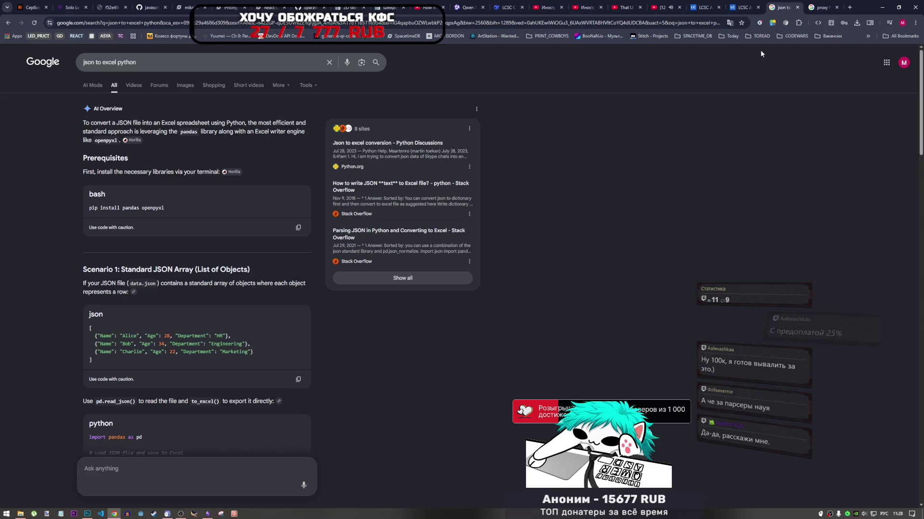
{"action": "left_click", "coordinate": [820, 8]}
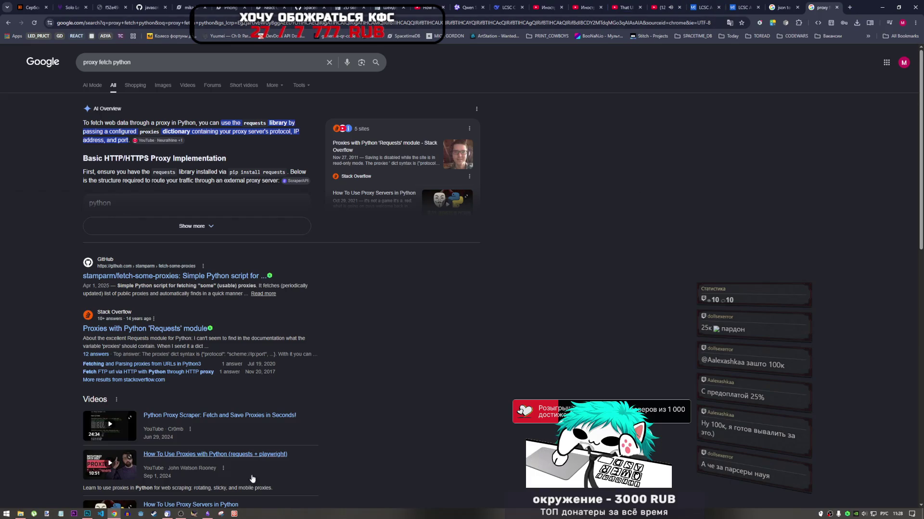
{"action": "mouse_move", "coordinate": [88, 514]}
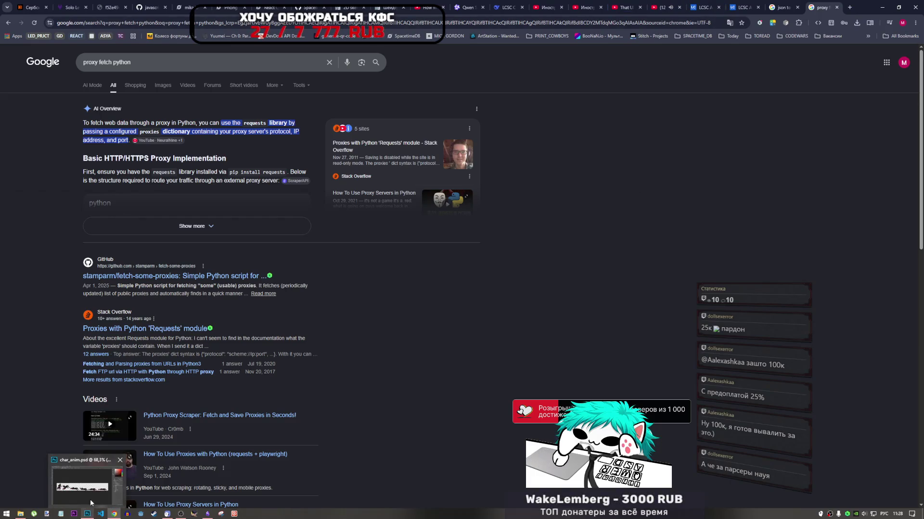
{"action": "left_click", "coordinate": [96, 497]}
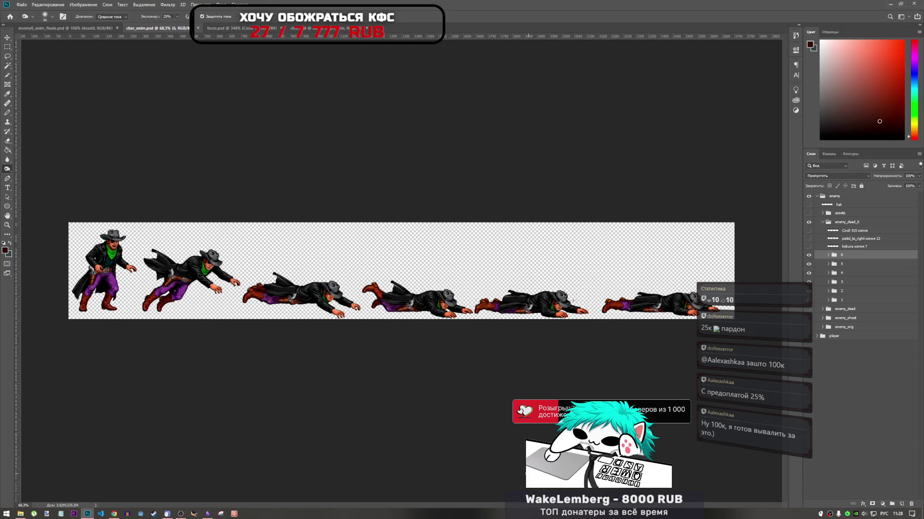
Cycle through the open Photoshop documents, ending on enemy0_anim_finals.psd.
{"action": "left_click", "coordinate": [250, 32]}
{"action": "key", "text": "ctrl+Tab"}
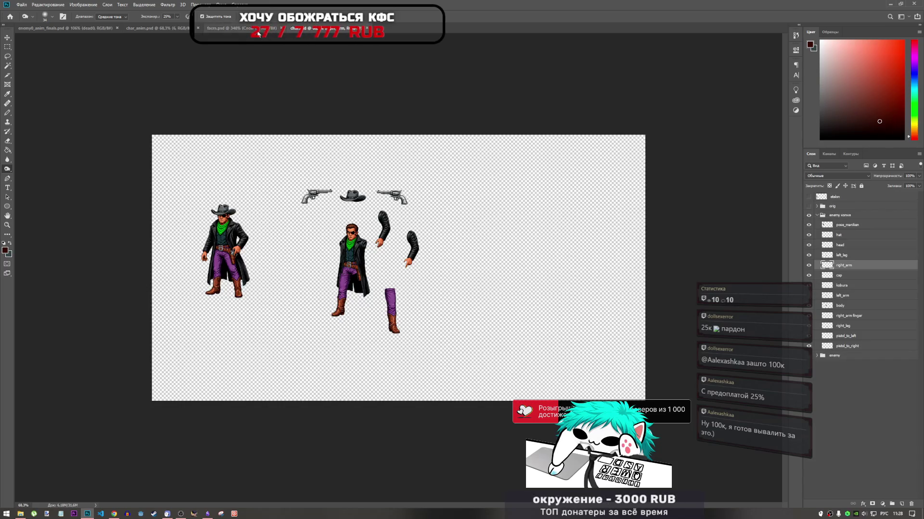
{"action": "left_click", "coordinate": [257, 29]}
{"action": "left_click", "coordinate": [171, 29]}
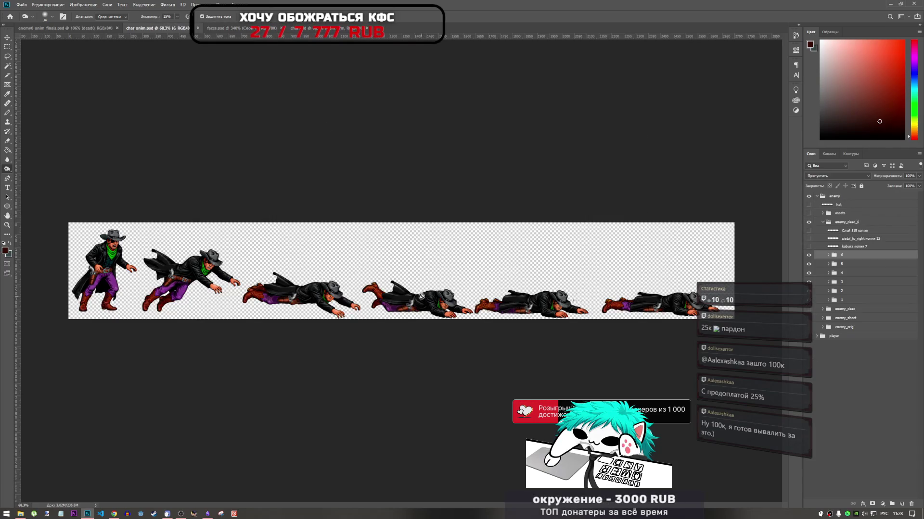
{"action": "scroll", "coordinate": [418, 336], "scroll_direction": "down", "scroll_amount": 3}
{"action": "scroll", "coordinate": [484, 352], "scroll_direction": "up", "scroll_amount": 2}
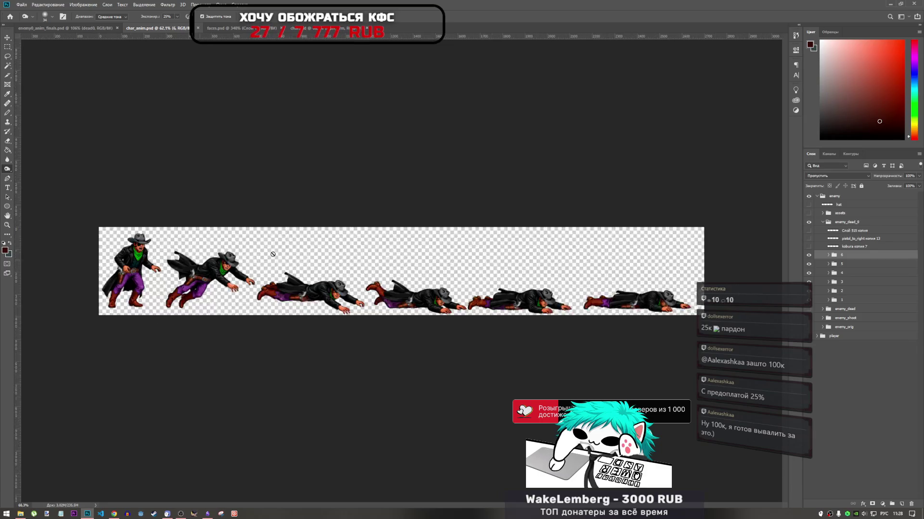
{"action": "scroll", "coordinate": [272, 254], "scroll_direction": "up", "scroll_amount": 3}
{"action": "scroll", "coordinate": [445, 496], "scroll_direction": "left", "scroll_amount": 3}
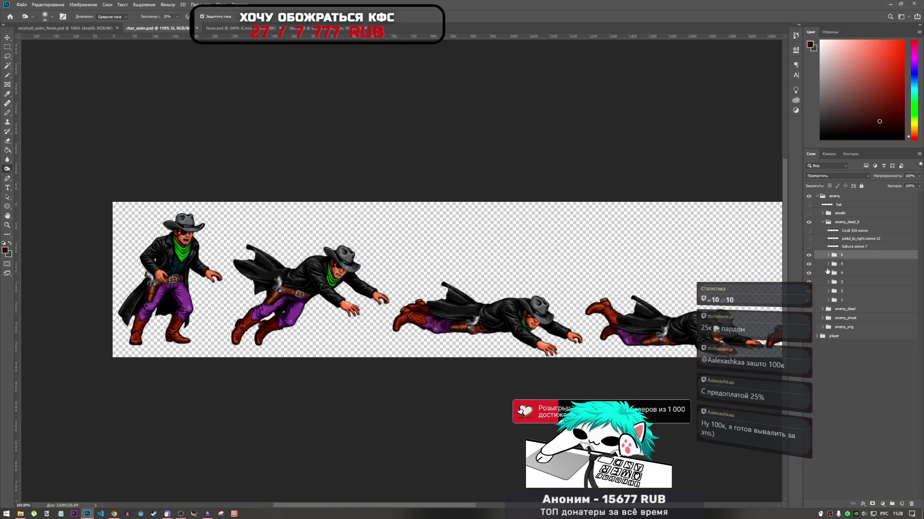
{"action": "left_click", "coordinate": [68, 28]}
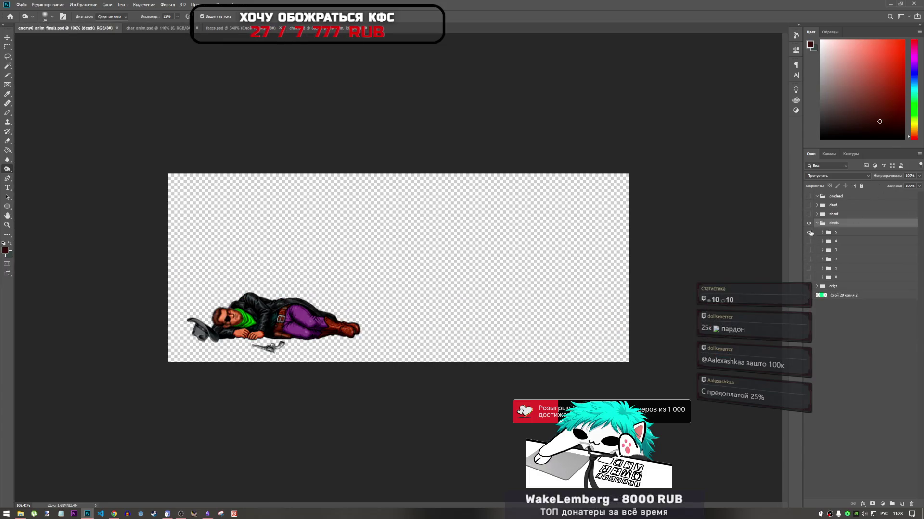
Hide dead0 frame 5 and compare frames 0, 1 and 2 by toggling their visibility.
{"action": "left_click", "coordinate": [809, 232]}
{"action": "left_click", "coordinate": [810, 277]}
{"action": "left_click", "coordinate": [810, 278]}
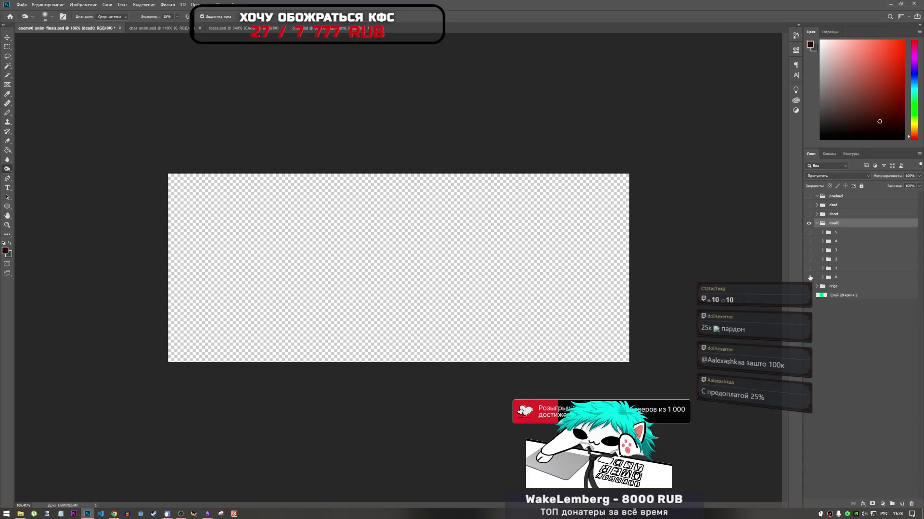
{"action": "left_click", "coordinate": [809, 268]}
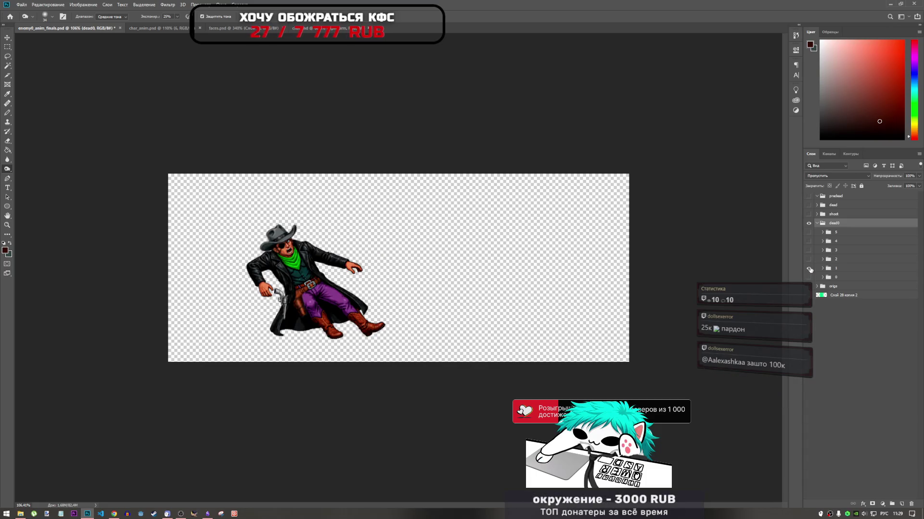
{"action": "left_click", "coordinate": [809, 269]}
{"action": "left_click", "coordinate": [809, 259]}
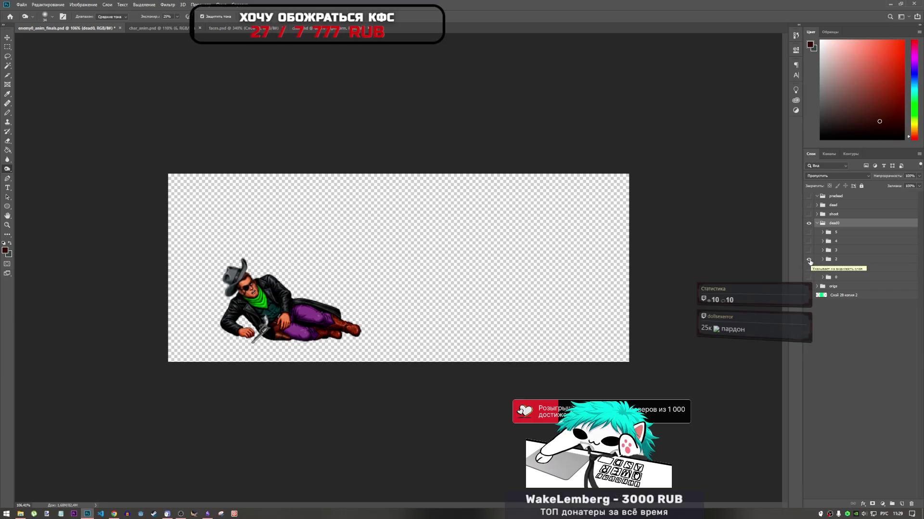
{"action": "left_click", "coordinate": [810, 260]}
{"action": "left_click", "coordinate": [809, 269]}
{"action": "left_click", "coordinate": [809, 269]}
{"action": "left_click", "coordinate": [809, 259]}
{"action": "left_click", "coordinate": [809, 260]}
Compare frames 3 and 1 against frame 2, leaving only frame 2 (cowboy with hat) visible.
{"action": "left_click", "coordinate": [809, 250]}
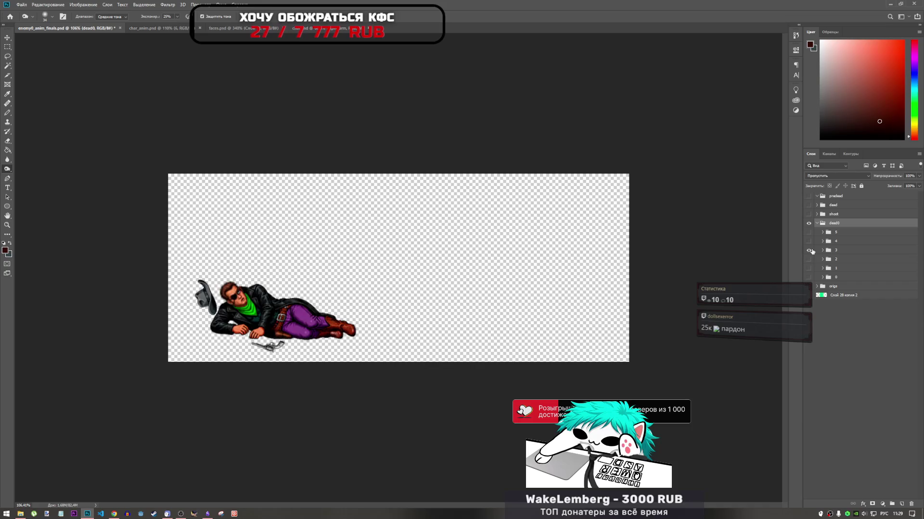
{"action": "left_click", "coordinate": [809, 250]}
{"action": "left_click", "coordinate": [809, 260]}
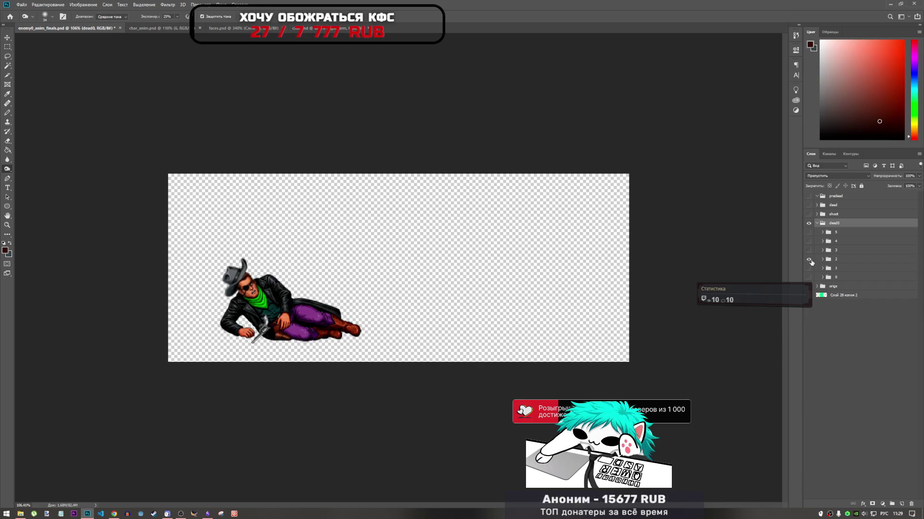
{"action": "left_click", "coordinate": [809, 259]}
{"action": "left_click", "coordinate": [810, 251]}
{"action": "left_click", "coordinate": [809, 250]}
{"action": "left_click", "coordinate": [809, 268]}
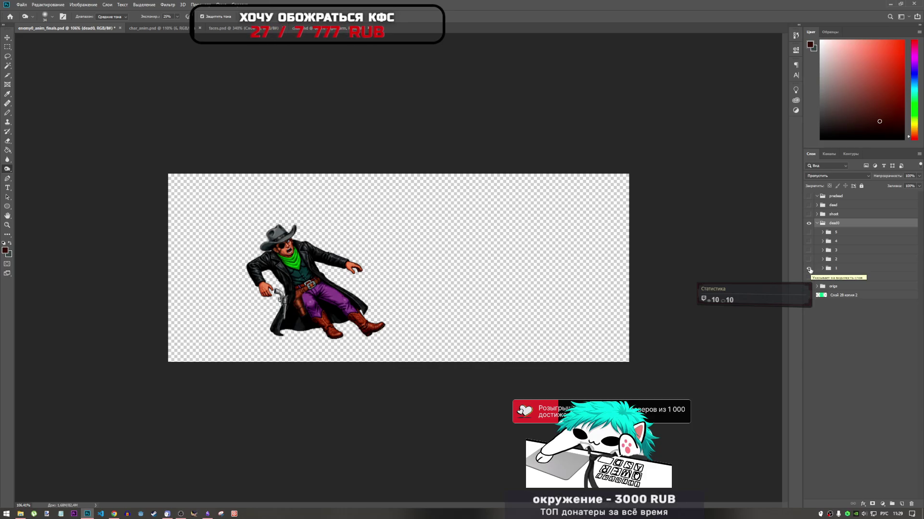
{"action": "left_click", "coordinate": [809, 268]}
{"action": "left_click", "coordinate": [809, 259]}
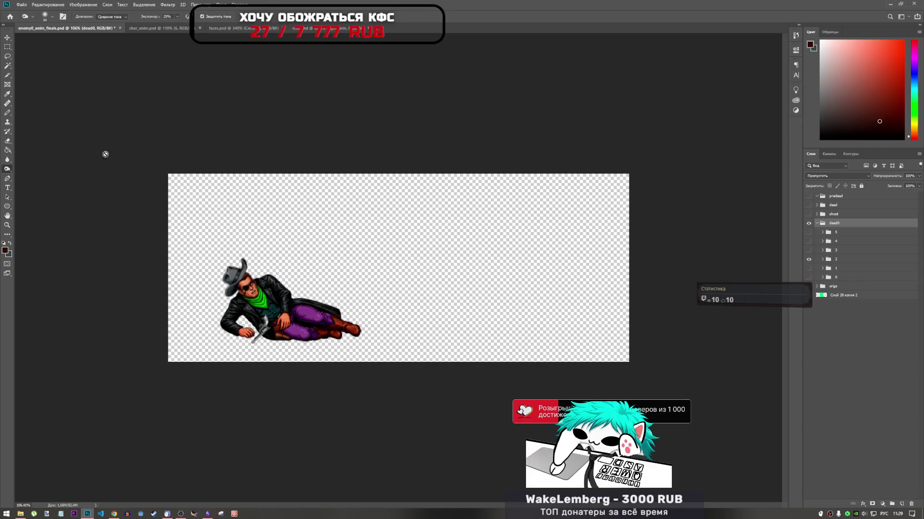
Duplicate frame group 2 and fit the whole canvas in the window.
{"action": "left_click_drag", "start_coordinate": [848, 263], "coordinate": [834, 267]}
{"action": "left_click", "coordinate": [837, 259]}
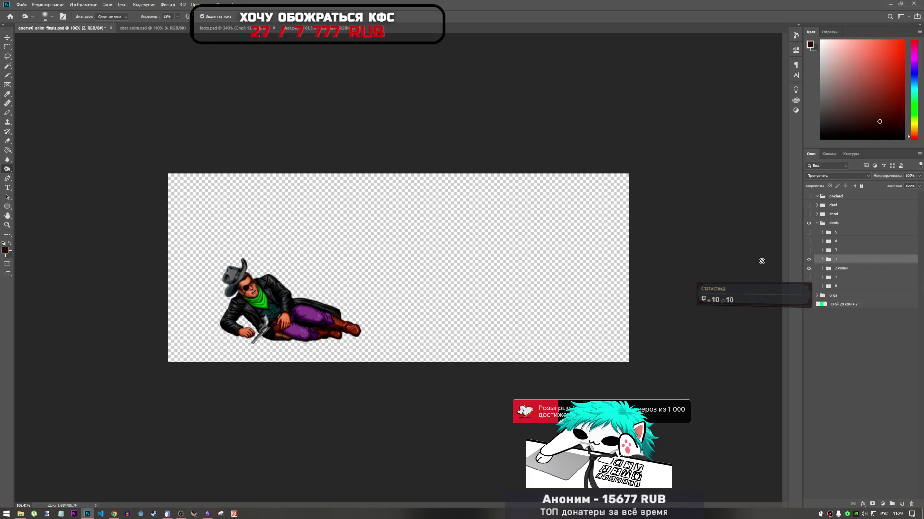
{"action": "key", "text": "ctrl+0"}
{"action": "scroll", "coordinate": [301, 264], "scroll_direction": "down", "scroll_amount": 2}
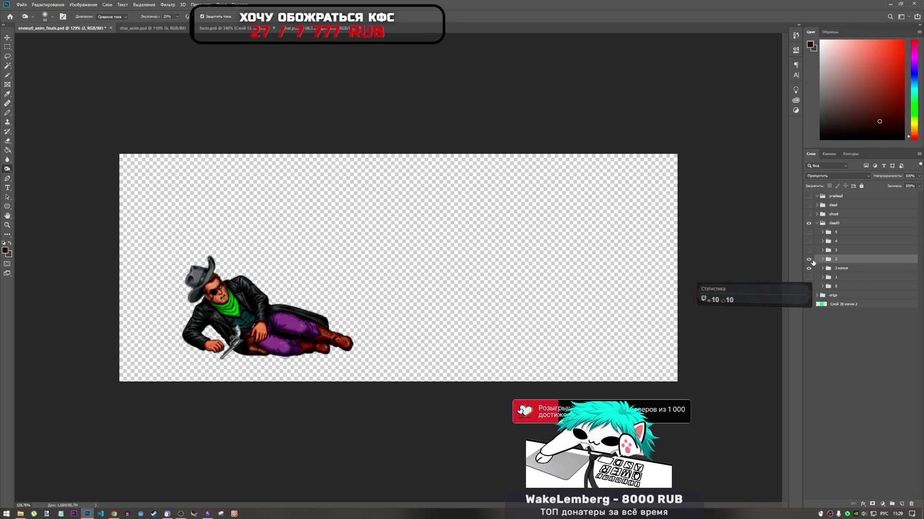
Switch to the Smudge tool with a 25 px brush.
{"action": "right_click", "coordinate": [7, 159]}
{"action": "left_click", "coordinate": [40, 173]}
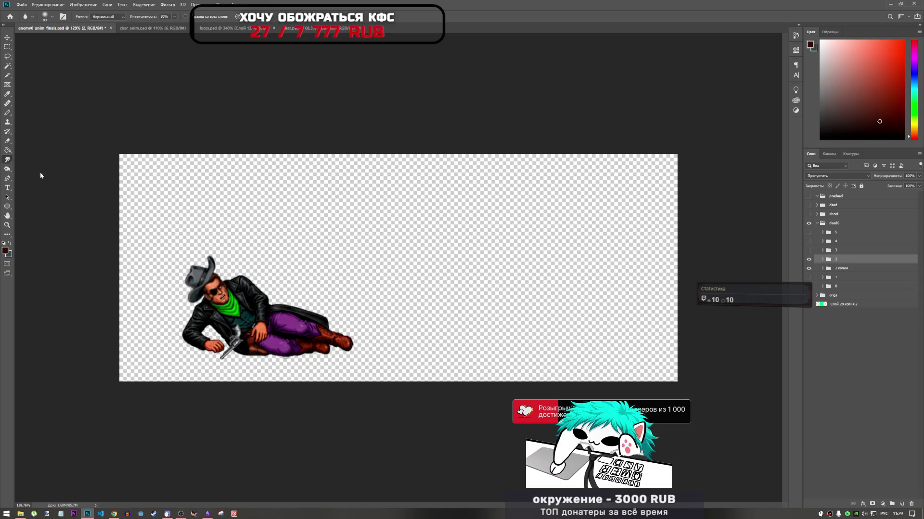
{"action": "right_click", "coordinate": [239, 273]}
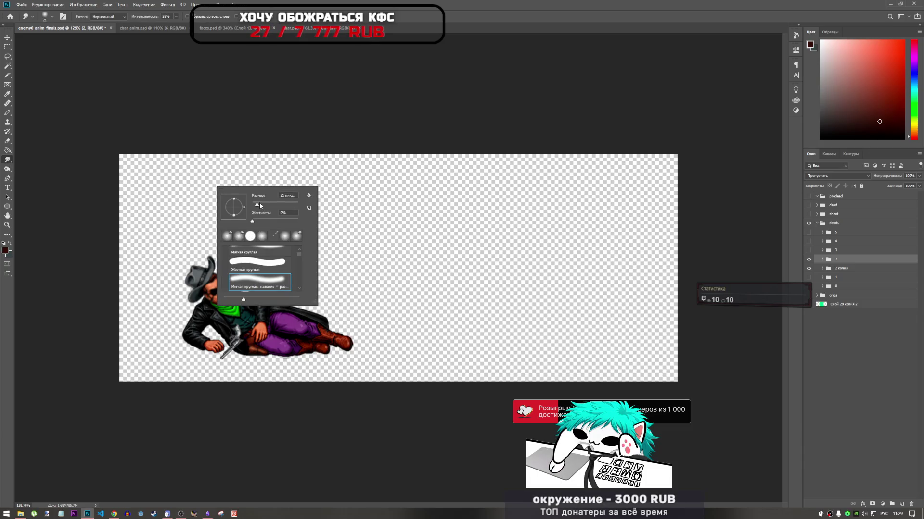
{"action": "left_click_drag", "start_coordinate": [260, 205], "coordinate": [258, 206]}
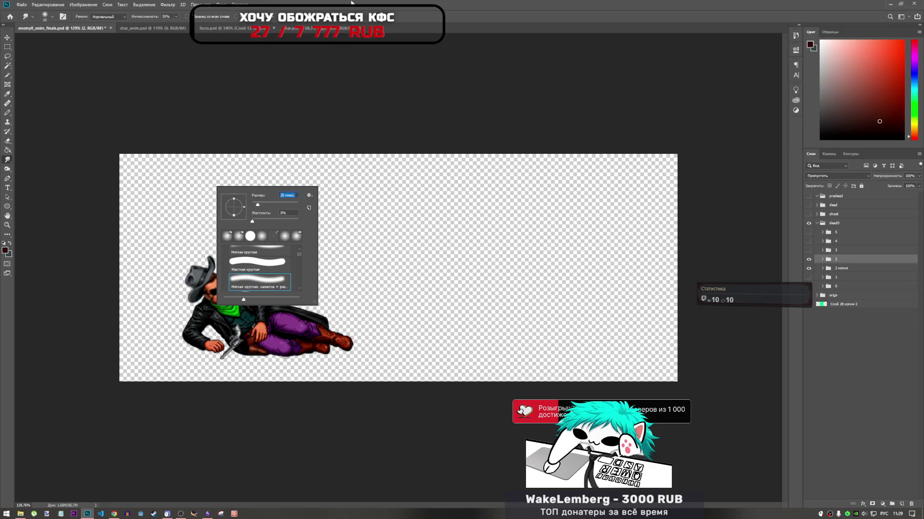
{"action": "key", "text": "Return"}
{"action": "right_click", "coordinate": [244, 248]}
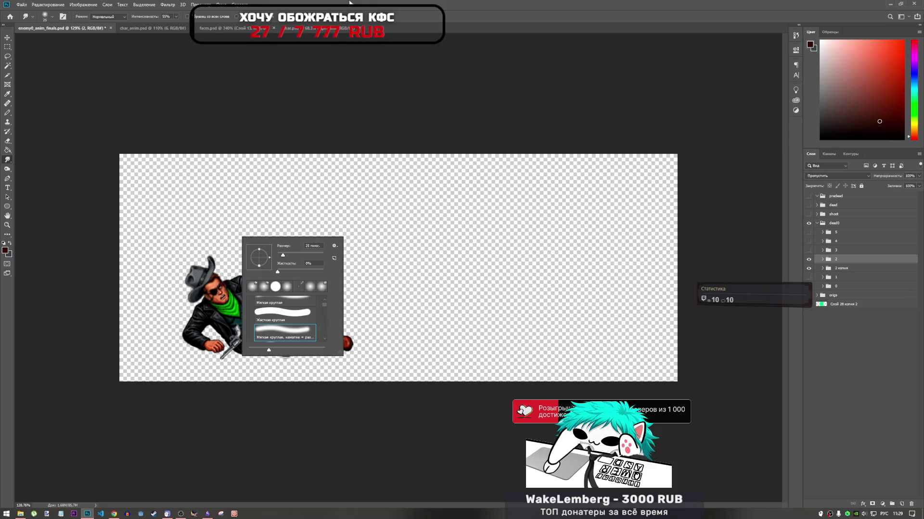
{"action": "key", "text": "Return"}
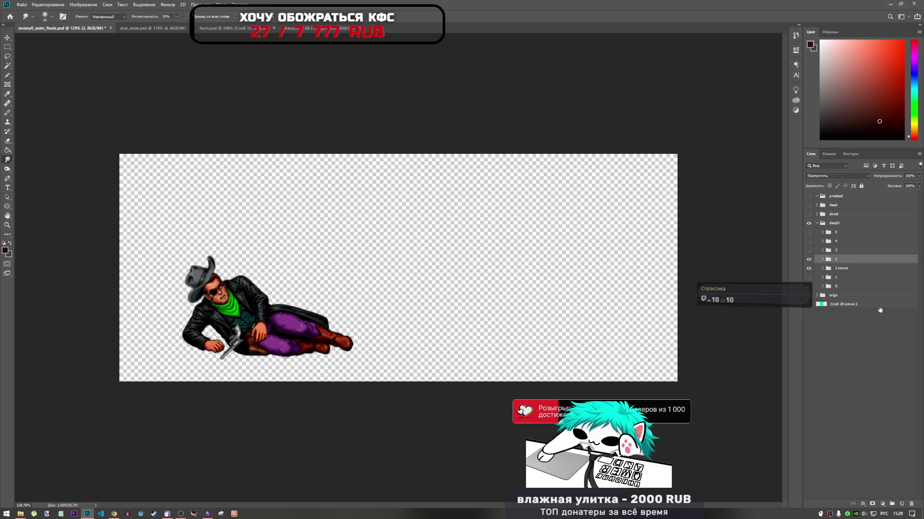
Select layer Слой 22 inside the 2 копия group.
{"action": "left_click", "coordinate": [823, 260]}
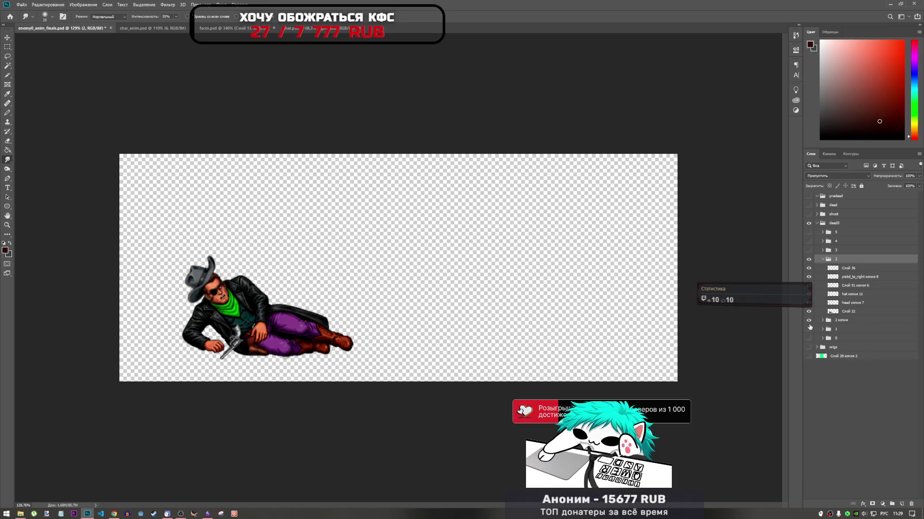
{"action": "left_click", "coordinate": [824, 260]}
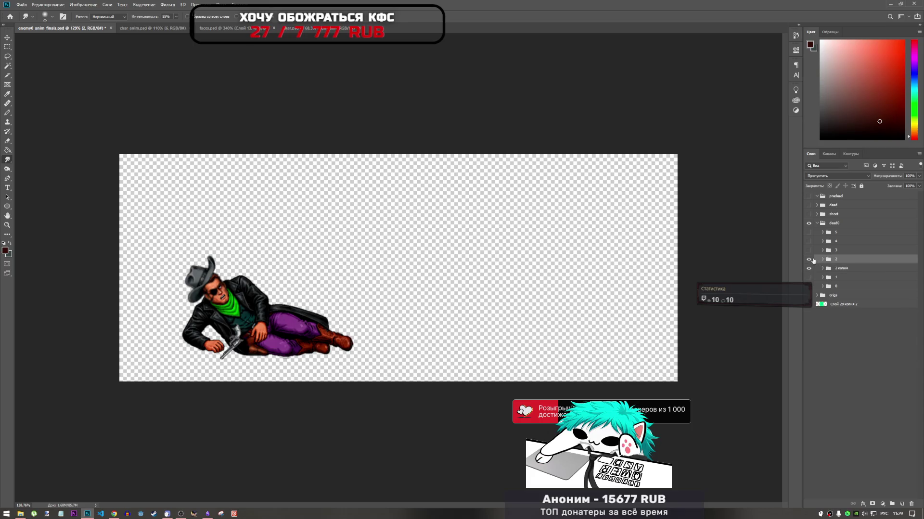
{"action": "left_click", "coordinate": [823, 269]}
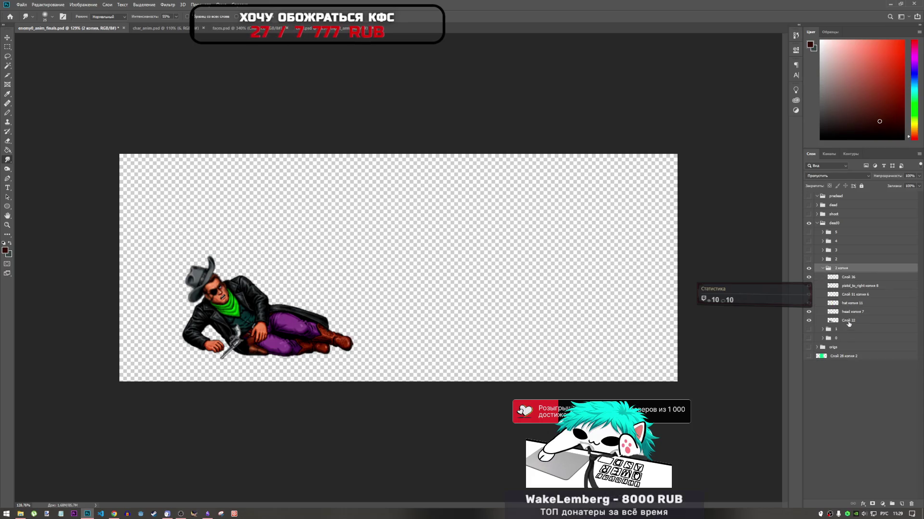
{"action": "left_click", "coordinate": [845, 320]}
{"action": "scroll", "coordinate": [231, 281], "scroll_direction": "up", "scroll_amount": 3}
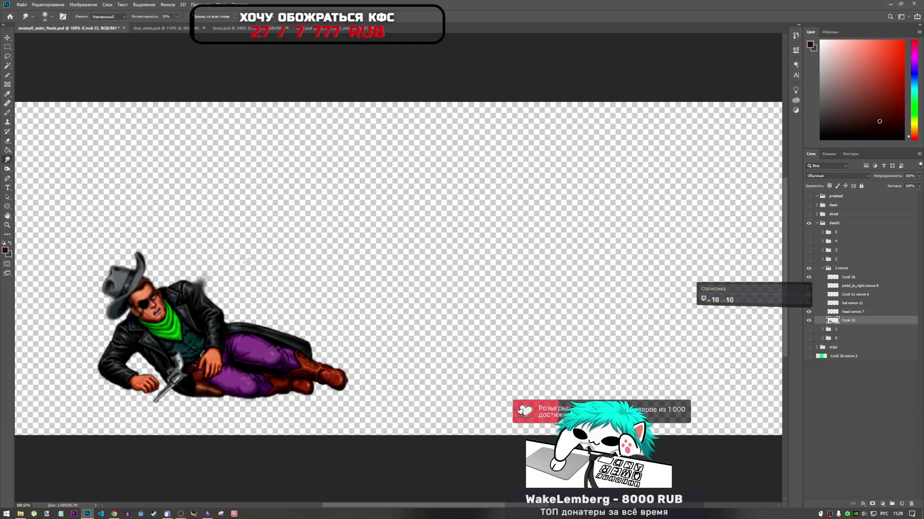
Smear the coat's shoulder edge and right side into up-right streaks.
{"action": "left_click_drag", "start_coordinate": [176, 279], "coordinate": [214, 268]}
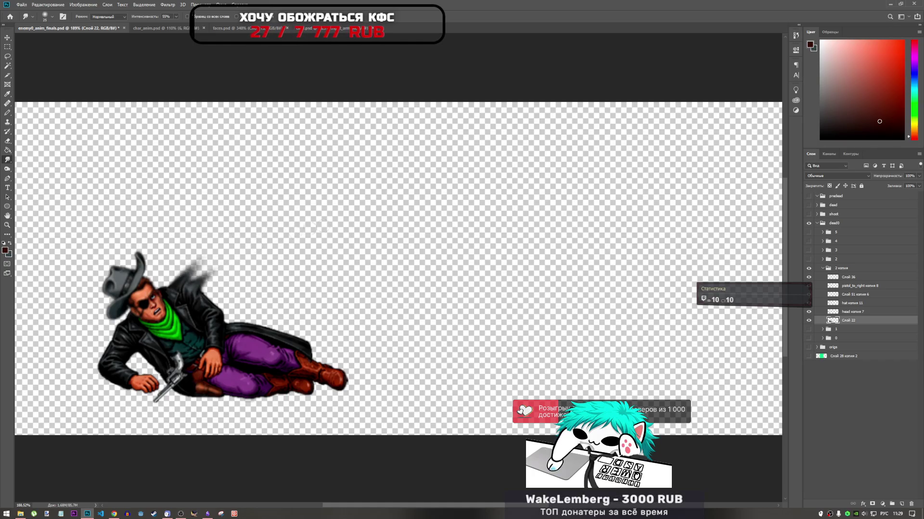
{"action": "mouse_move", "coordinate": [210, 301]}
{"action": "left_mouse_down"}
{"action": "mouse_move", "coordinate": [226, 286]}
{"action": "mouse_move", "coordinate": [188, 259]}
{"action": "mouse_move", "coordinate": [214, 266]}
{"action": "left_mouse_up"}
{"action": "right_click", "coordinate": [219, 265]}
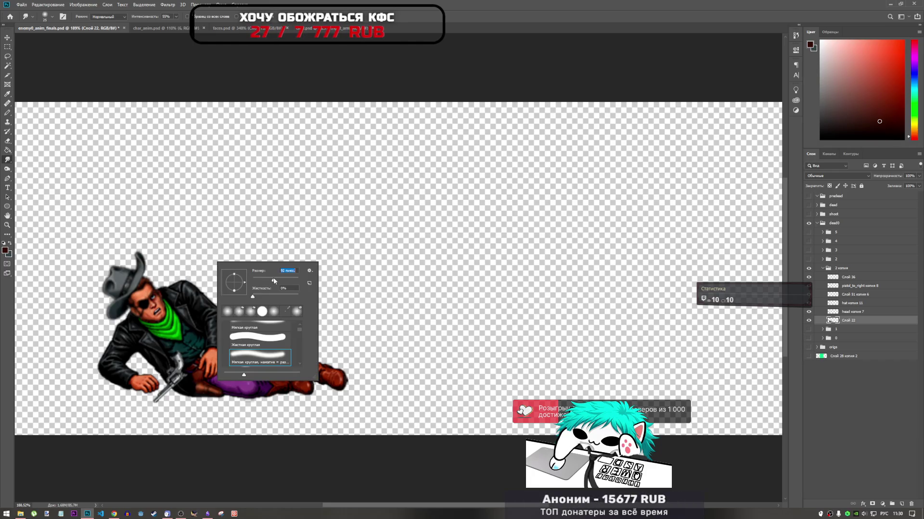
{"action": "key", "text": "Escape"}
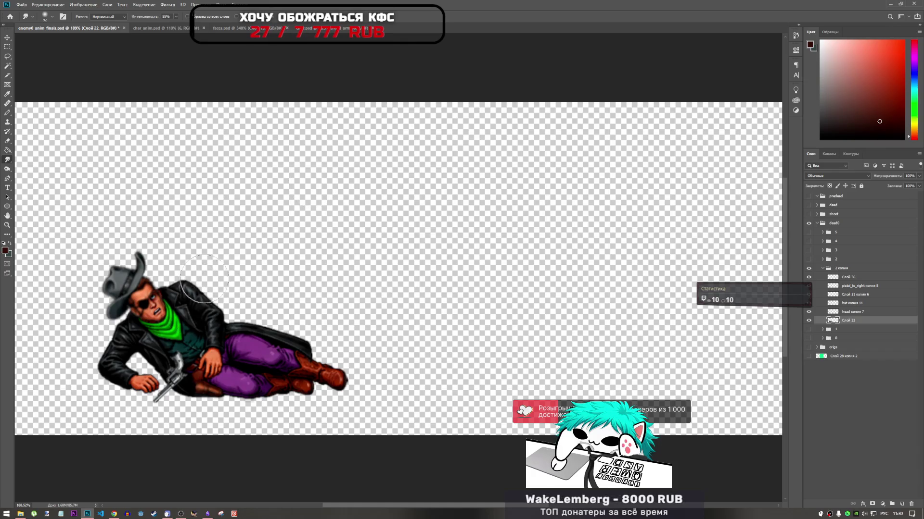
{"action": "left_click_drag", "start_coordinate": [195, 296], "coordinate": [219, 262]}
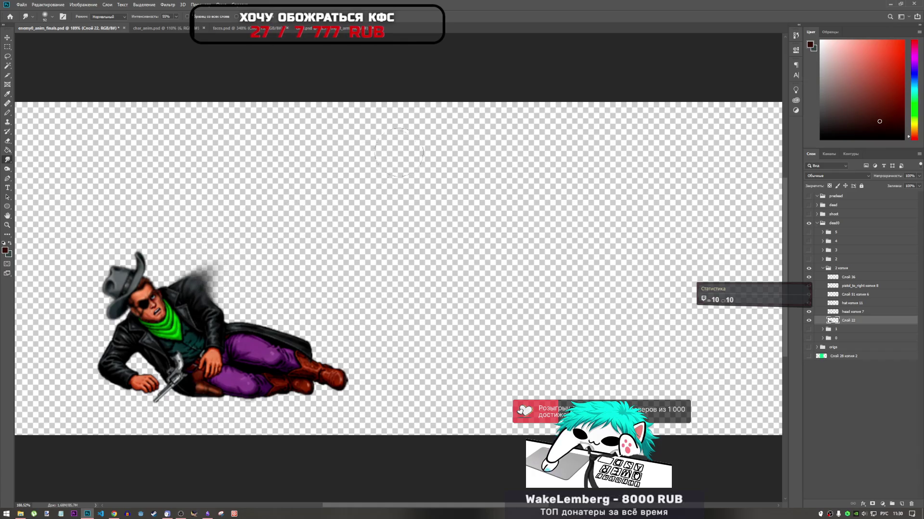
{"action": "left_click_drag", "start_coordinate": [231, 328], "coordinate": [269, 270]}
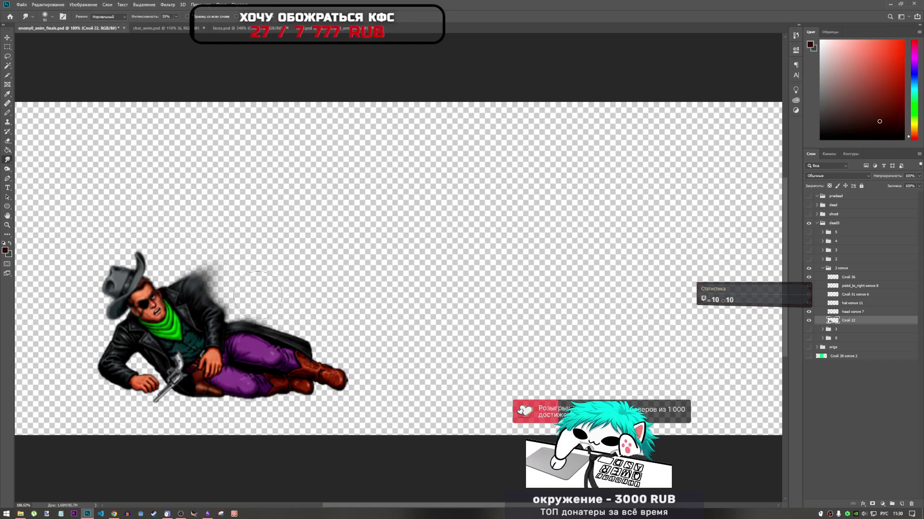
{"action": "mouse_move", "coordinate": [240, 332]}
{"action": "left_mouse_down"}
{"action": "mouse_move", "coordinate": [284, 306]}
{"action": "mouse_move", "coordinate": [300, 259]}
{"action": "left_mouse_up"}
{"action": "left_click_drag", "start_coordinate": [219, 261], "coordinate": [248, 256]}
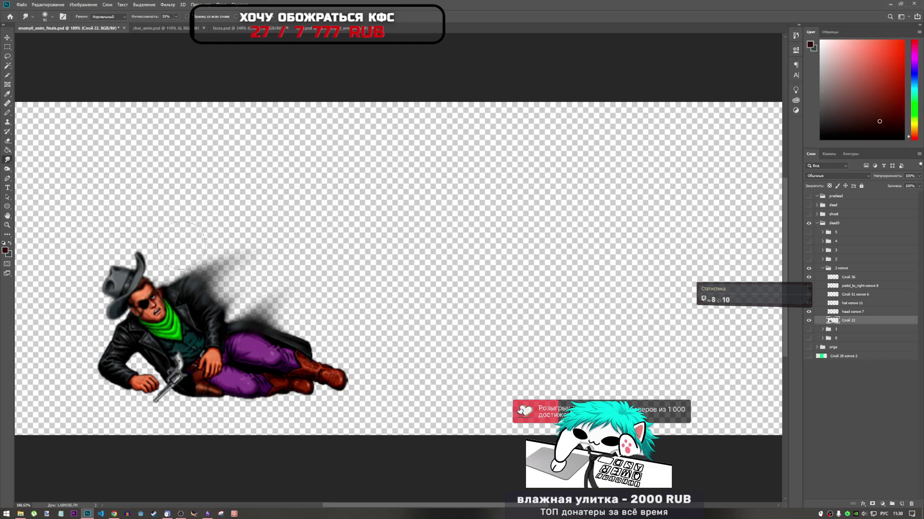
Extend and darken the diagonal streaks from the hat and above the jacket.
{"action": "left_click_drag", "start_coordinate": [161, 258], "coordinate": [247, 260]}
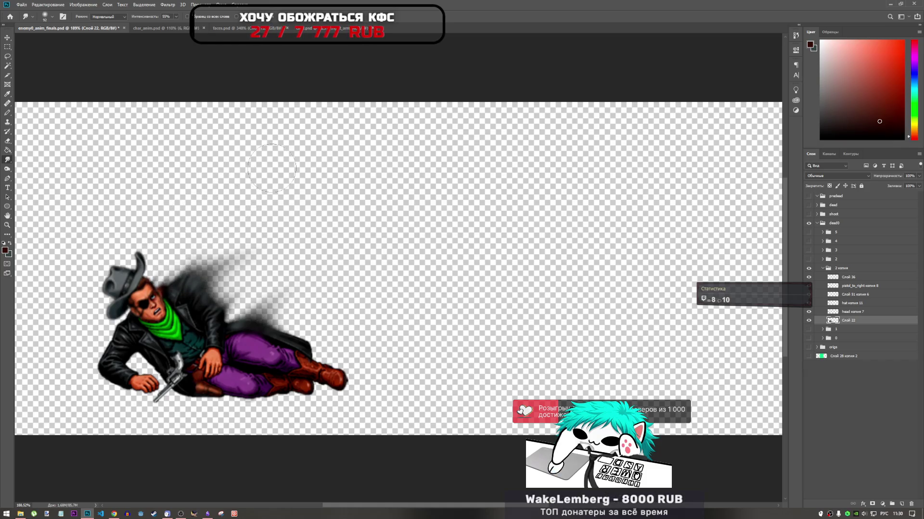
{"action": "left_click_drag", "start_coordinate": [236, 249], "coordinate": [253, 275]}
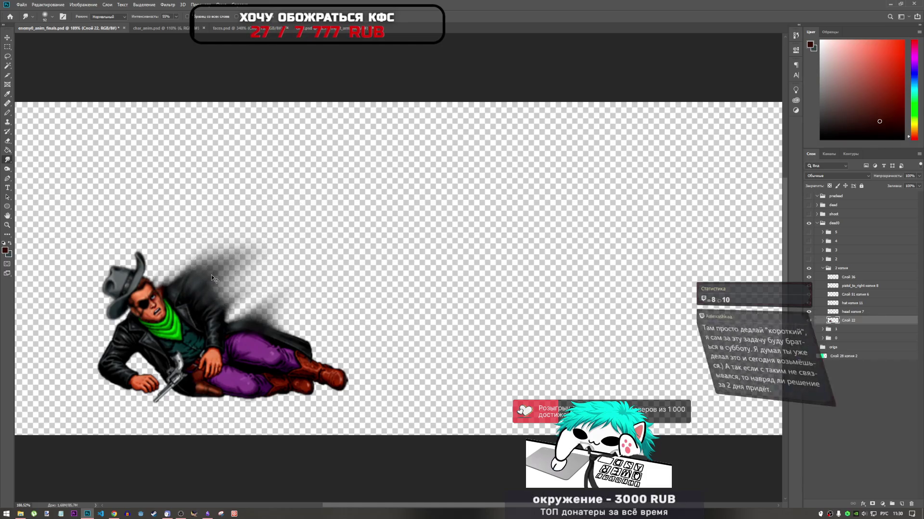
{"action": "left_click_drag", "start_coordinate": [253, 275], "coordinate": [237, 273]}
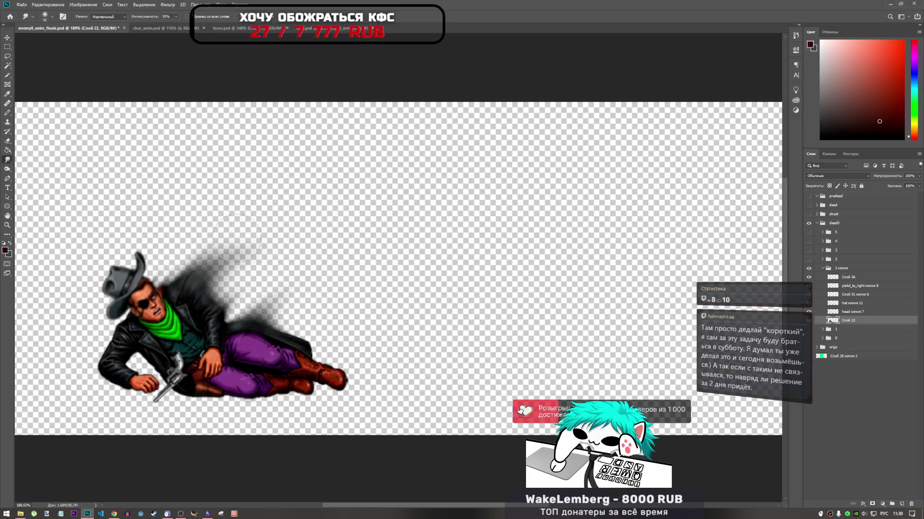
{"action": "left_click_drag", "start_coordinate": [226, 279], "coordinate": [259, 243]}
{"action": "mouse_move", "coordinate": [234, 295]}
{"action": "left_mouse_down"}
{"action": "mouse_move", "coordinate": [259, 300]}
{"action": "mouse_move", "coordinate": [301, 332]}
{"action": "left_mouse_up"}
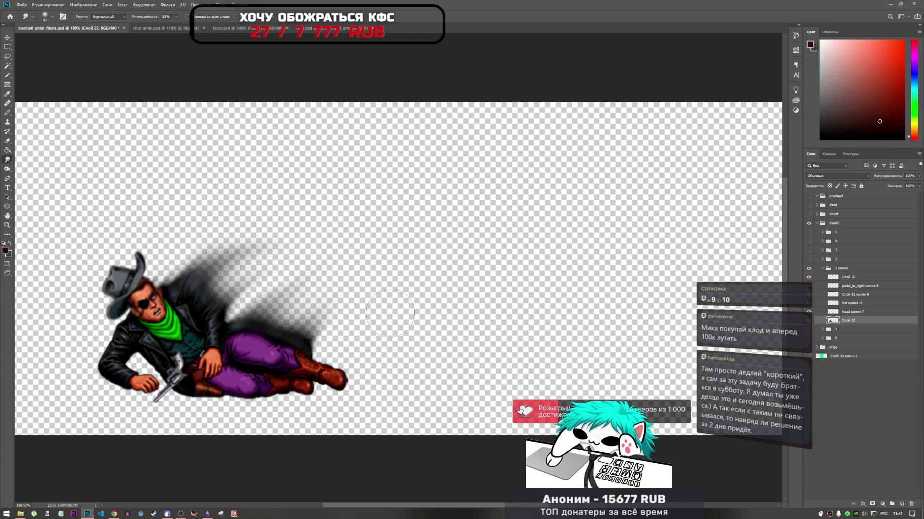
Smudge the right boot tip into a faint trail beyond the boot.
{"action": "left_click_drag", "start_coordinate": [332, 373], "coordinate": [348, 380]}
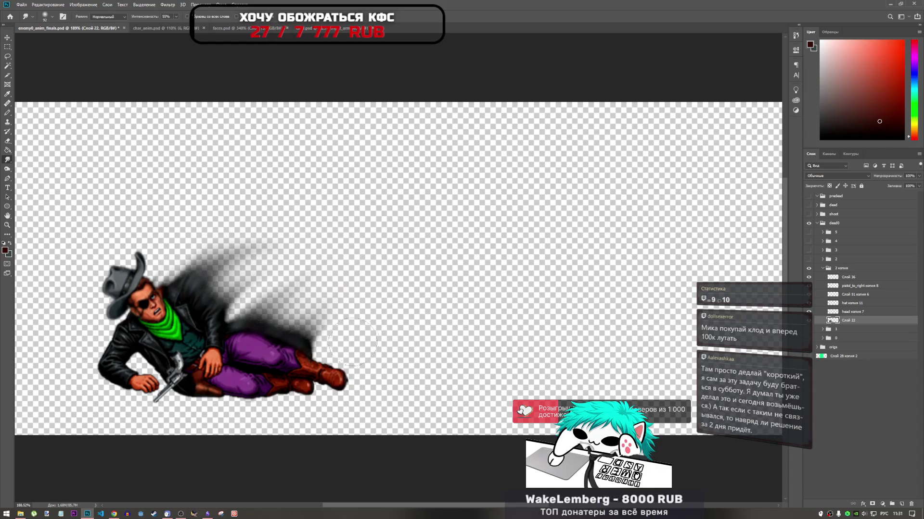
{"action": "left_click_drag", "start_coordinate": [342, 348], "coordinate": [377, 329]}
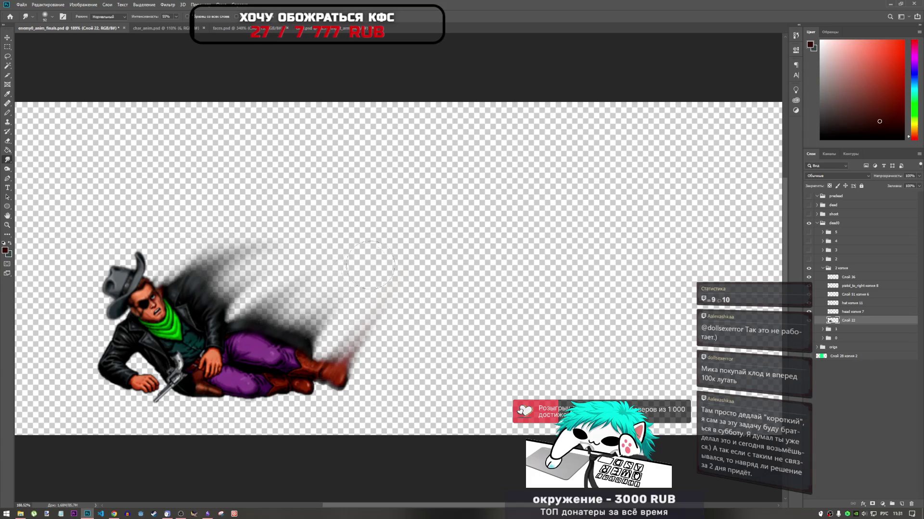
{"action": "mouse_move", "coordinate": [303, 327]}
{"action": "left_mouse_down"}
{"action": "mouse_move", "coordinate": [344, 261]}
{"action": "mouse_move", "coordinate": [262, 300]}
{"action": "left_mouse_up"}
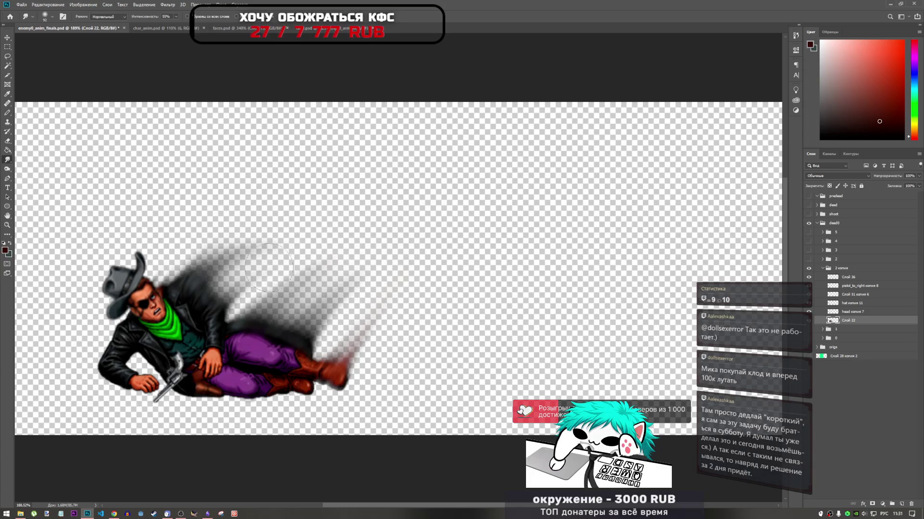
{"action": "scroll", "coordinate": [262, 300], "scroll_direction": "down", "scroll_amount": 5}
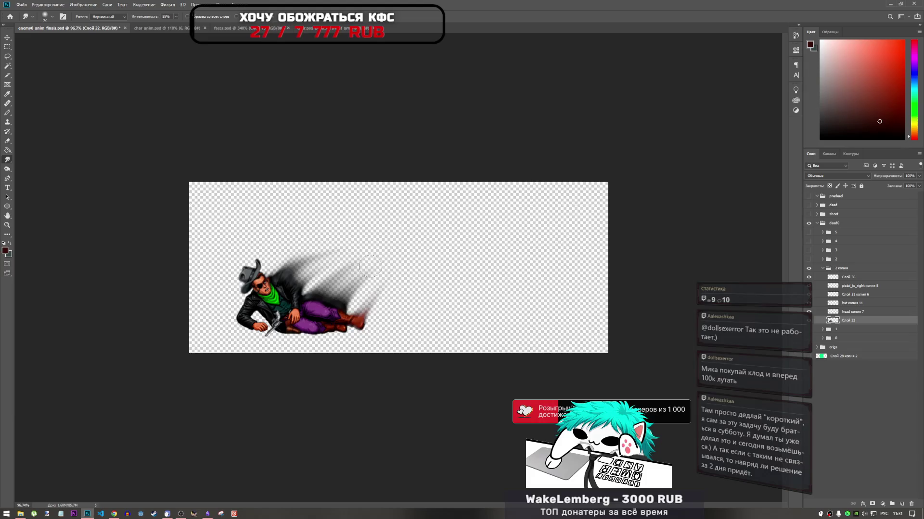
{"action": "left_click", "coordinate": [822, 268]}
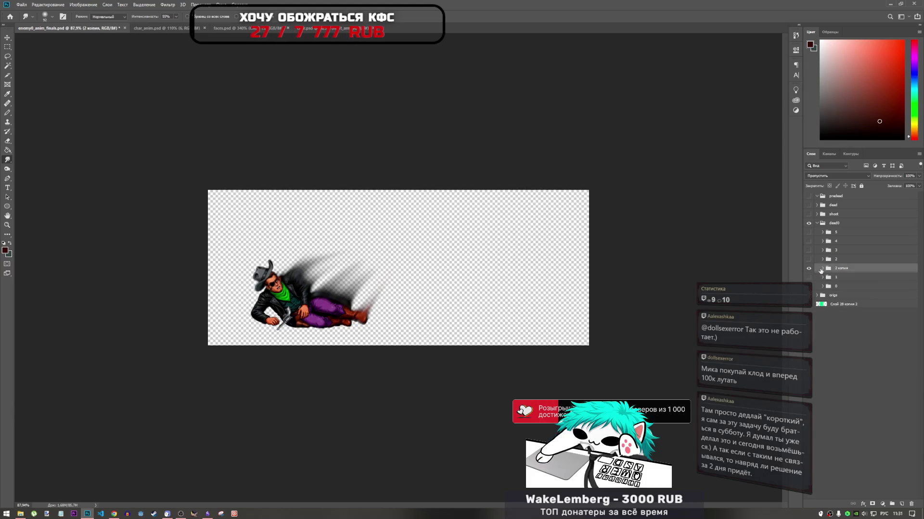
{"action": "left_click", "coordinate": [808, 268]}
{"action": "left_click", "coordinate": [808, 288]}
{"action": "left_click", "coordinate": [808, 287]}
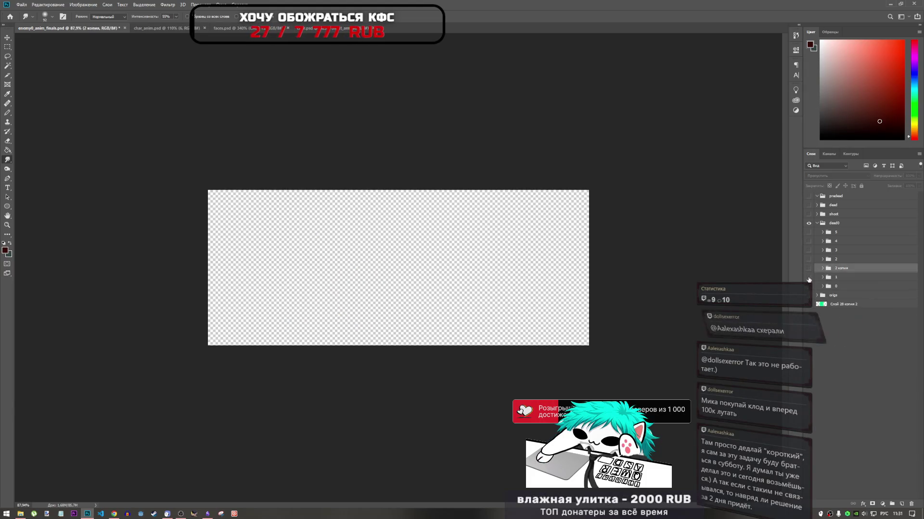
{"action": "left_click", "coordinate": [809, 277]}
{"action": "left_click", "coordinate": [809, 277]}
{"action": "left_click", "coordinate": [809, 268]}
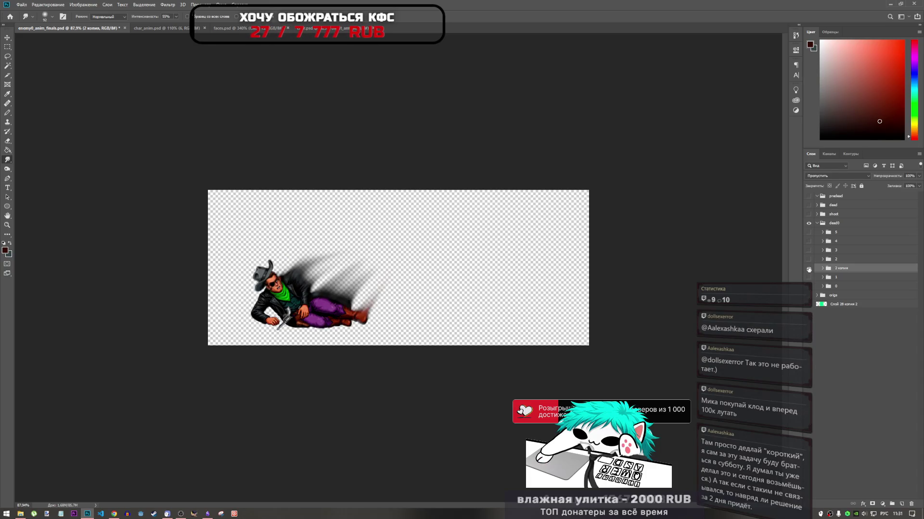
{"action": "left_click", "coordinate": [808, 268]}
{"action": "left_click", "coordinate": [808, 259]}
{"action": "left_click", "coordinate": [808, 260]}
{"action": "left_click", "coordinate": [809, 268]}
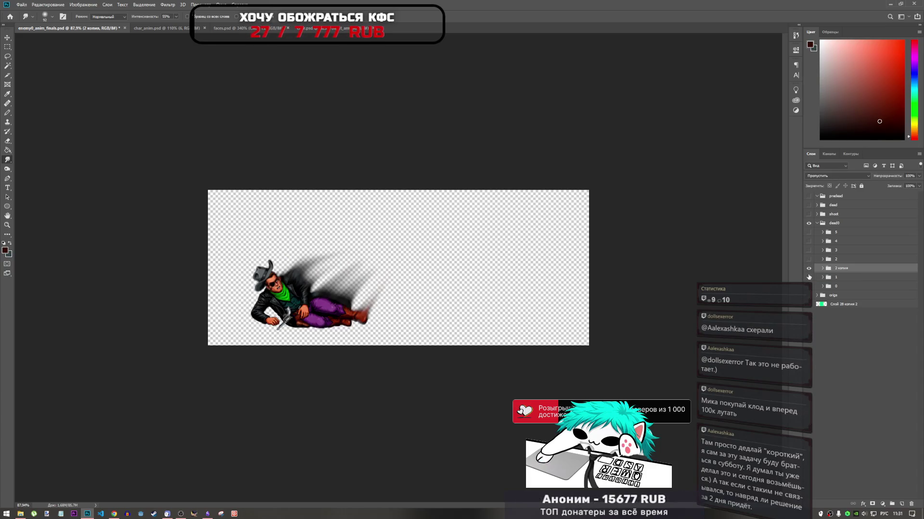
{"action": "left_click", "coordinate": [808, 268]}
{"action": "left_click", "coordinate": [808, 277]}
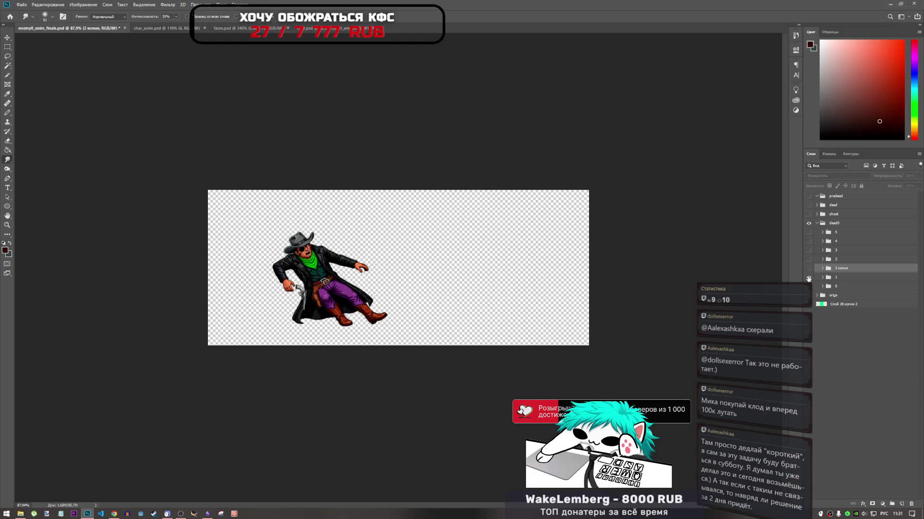
{"action": "left_click", "coordinate": [808, 277]}
{"action": "left_click", "coordinate": [808, 268]}
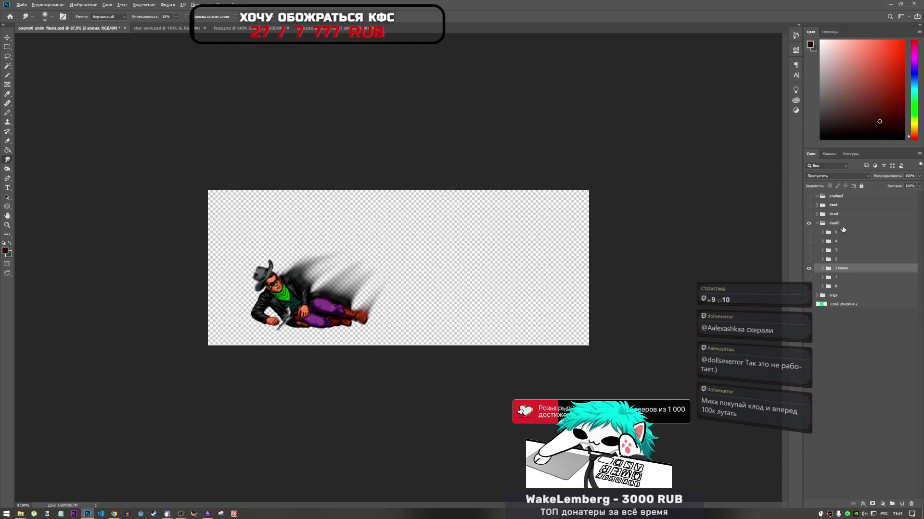
{"action": "key", "text": "ctrl+plus"}
Expand the 2 копия group and check the Слой 36, pistol and hat layers by toggling visibility.
{"action": "key", "text": "ctrl+0"}
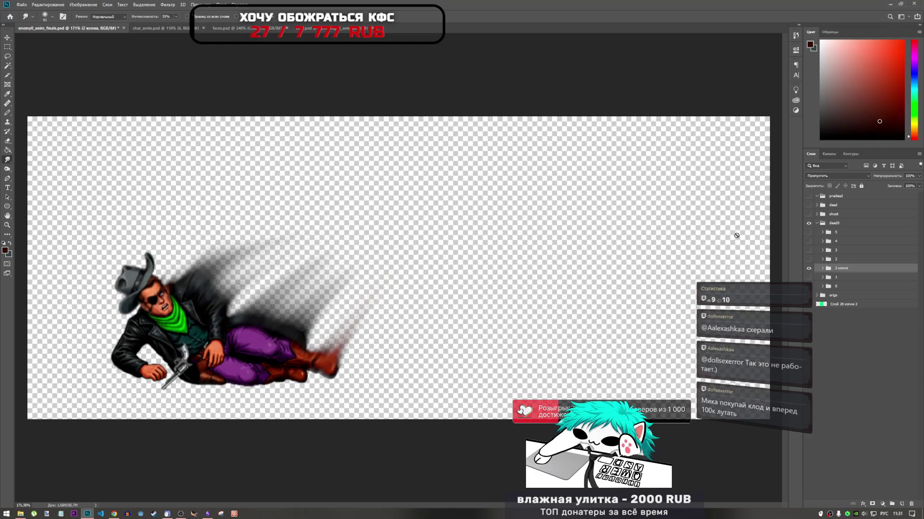
{"action": "left_click", "coordinate": [822, 269]}
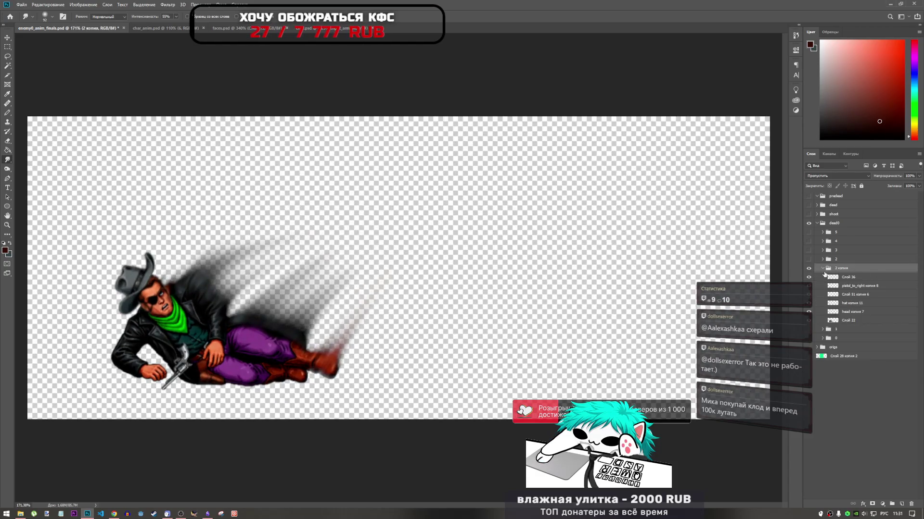
{"action": "left_click", "coordinate": [839, 277]}
{"action": "left_click", "coordinate": [809, 278]}
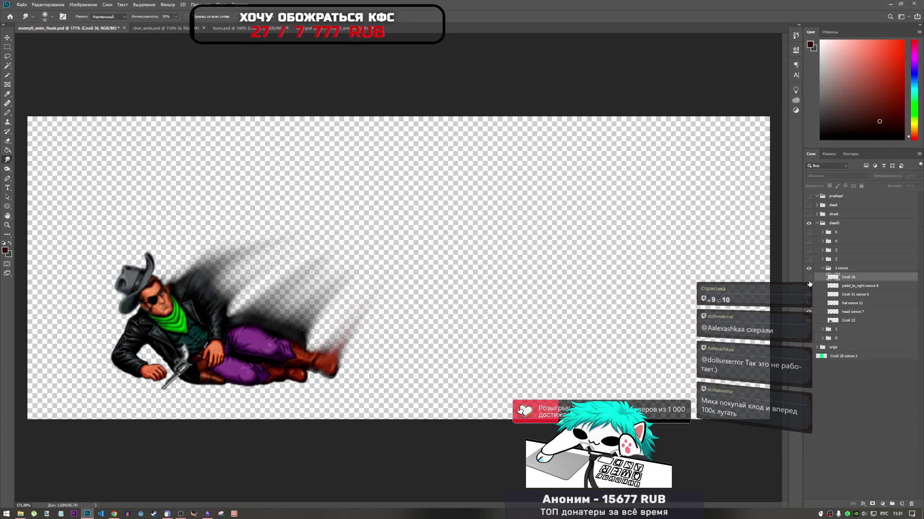
{"action": "left_click", "coordinate": [809, 278]}
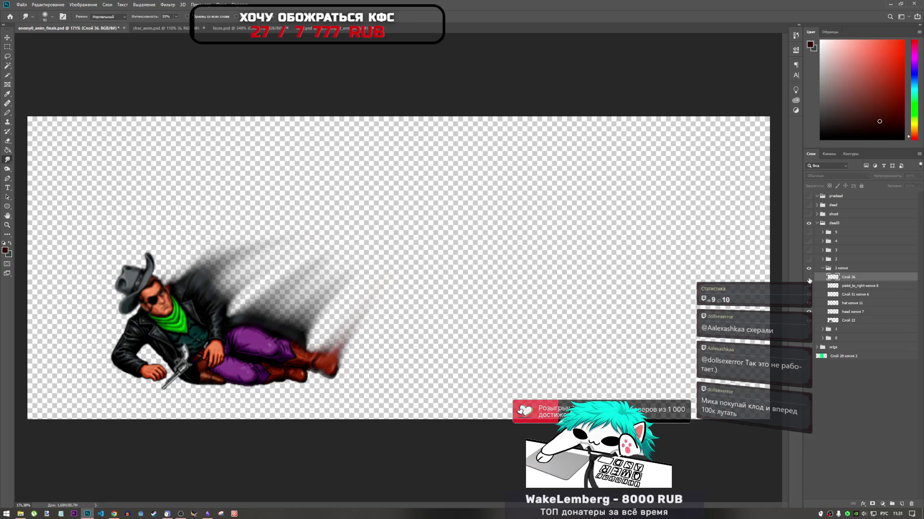
{"action": "left_click", "coordinate": [840, 286]}
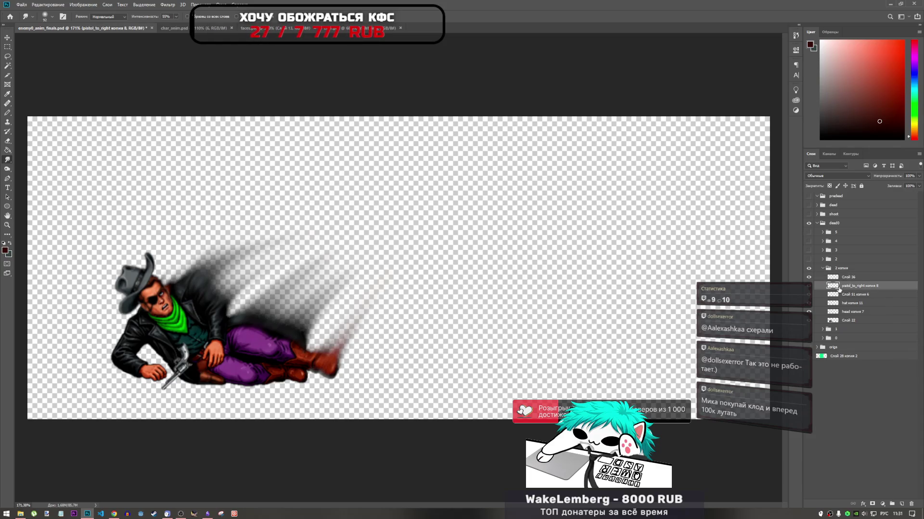
{"action": "left_click", "coordinate": [810, 287]}
{"action": "left_click", "coordinate": [810, 287]}
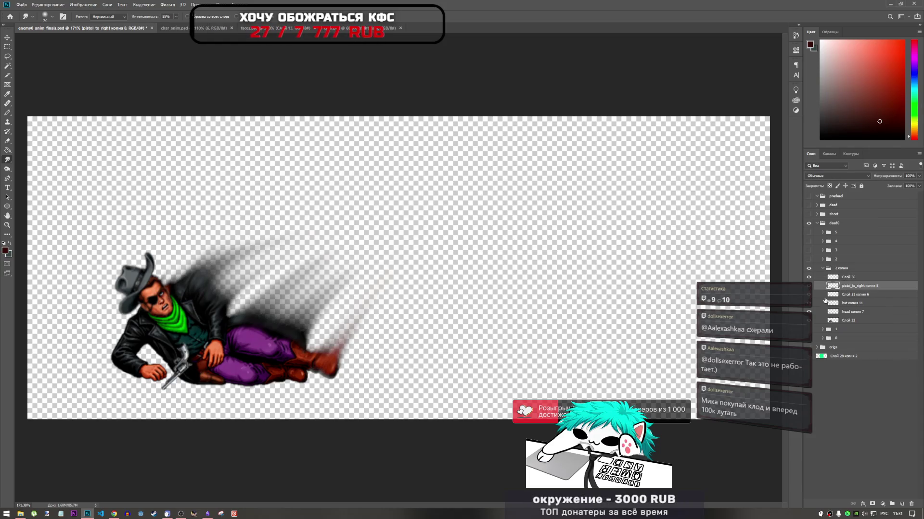
{"action": "left_click", "coordinate": [814, 295]}
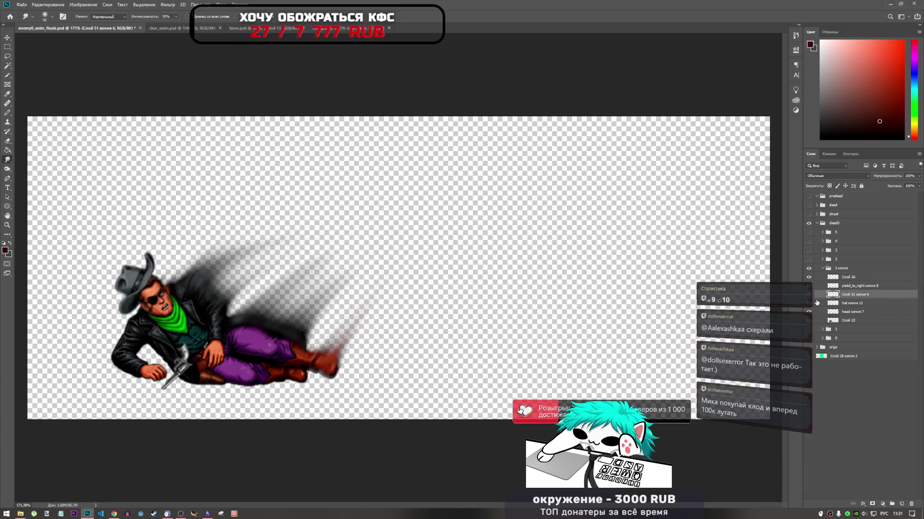
{"action": "left_click", "coordinate": [809, 303]}
{"action": "left_click", "coordinate": [808, 303]}
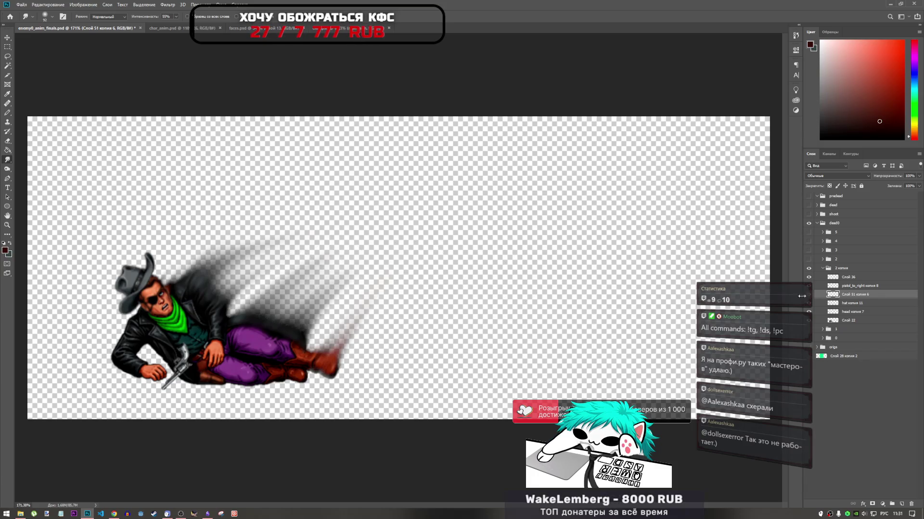
Select the head копия 7 layer and turn its visibility on.
{"action": "left_click", "coordinate": [850, 303]}
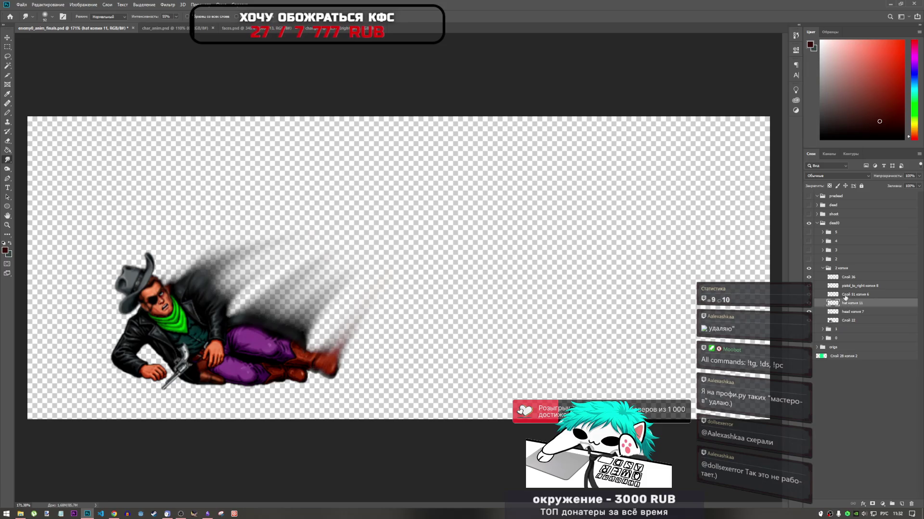
{"action": "left_click", "coordinate": [819, 311]}
{"action": "left_click", "coordinate": [809, 312]}
{"action": "left_click", "coordinate": [809, 312]}
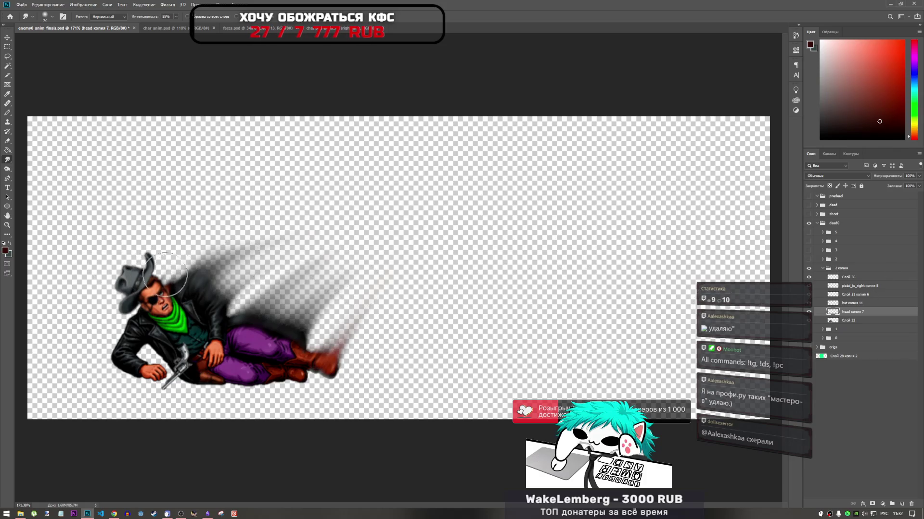
Smudge the top of the cowboy's head and hair upward on head копия 7.
{"action": "mouse_move", "coordinate": [166, 281]}
{"action": "left_mouse_down"}
{"action": "mouse_move", "coordinate": [161, 267]}
{"action": "mouse_move", "coordinate": [212, 250]}
{"action": "left_mouse_up"}
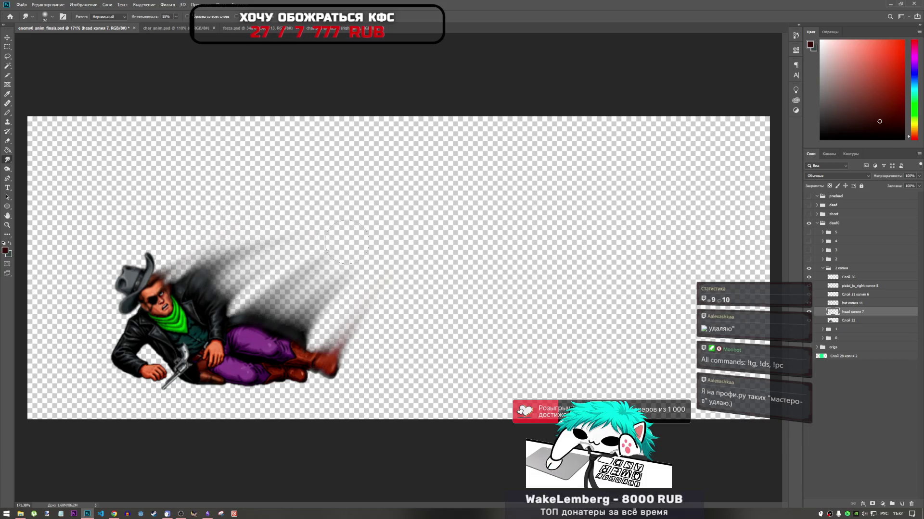
{"action": "key", "text": "ctrl+minus"}
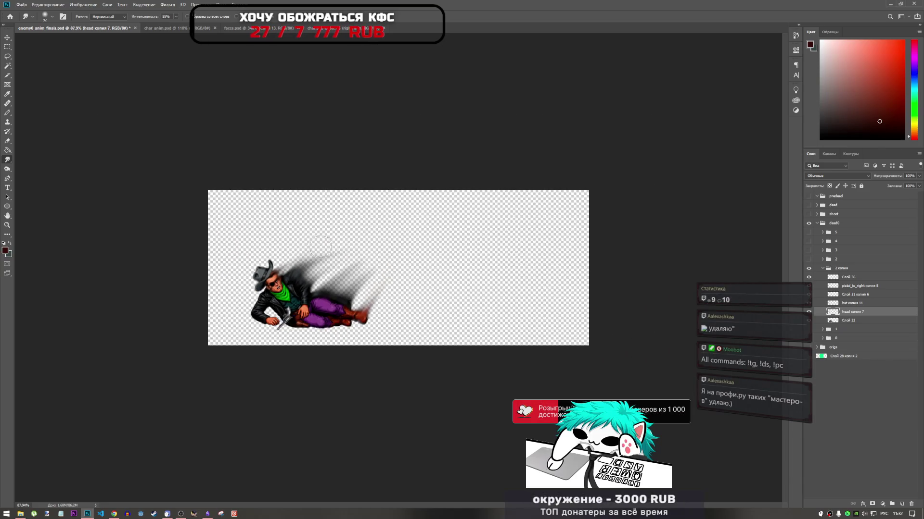
{"action": "key", "text": "ctrl+plus"}
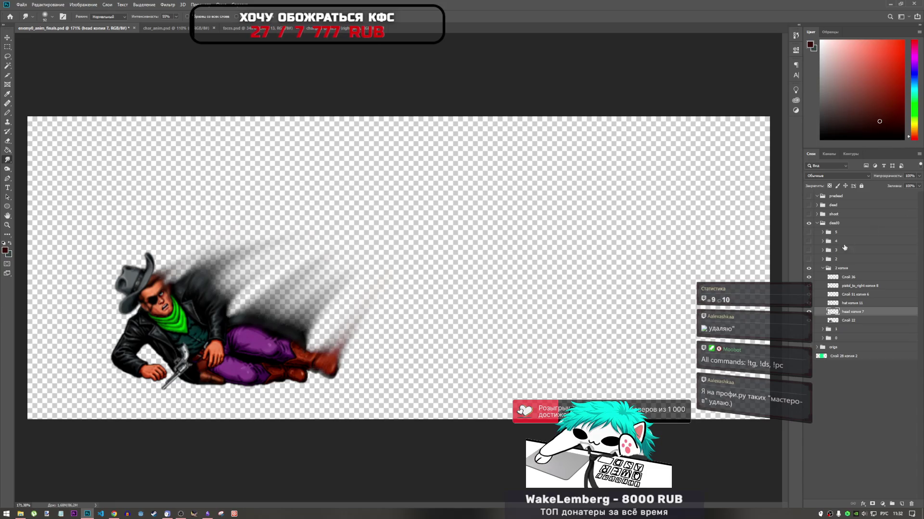
Collapse the 2 копия group and toggle its visibility to compare the result.
{"action": "left_click", "coordinate": [821, 272]}
{"action": "left_click", "coordinate": [822, 268]}
{"action": "left_click", "coordinate": [810, 269]}
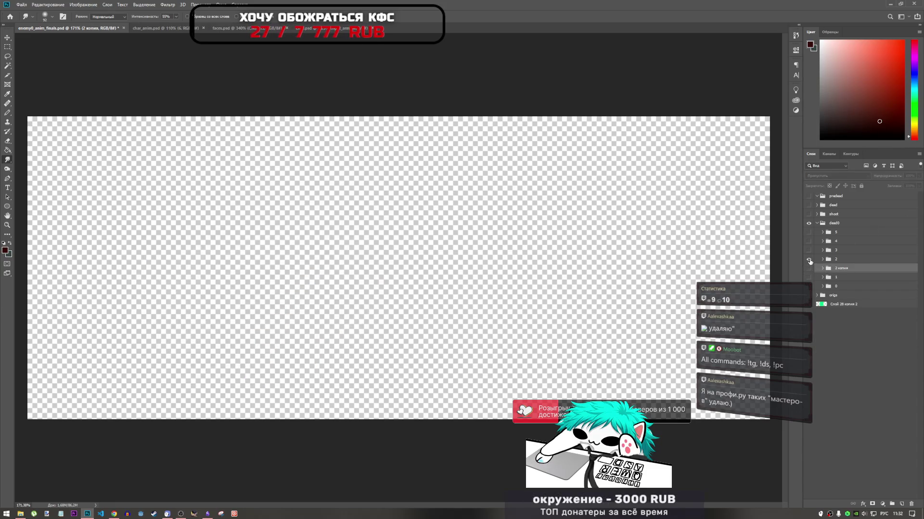
{"action": "left_click", "coordinate": [809, 270]}
{"action": "left_click", "coordinate": [809, 269]}
{"action": "left_click", "coordinate": [808, 269]}
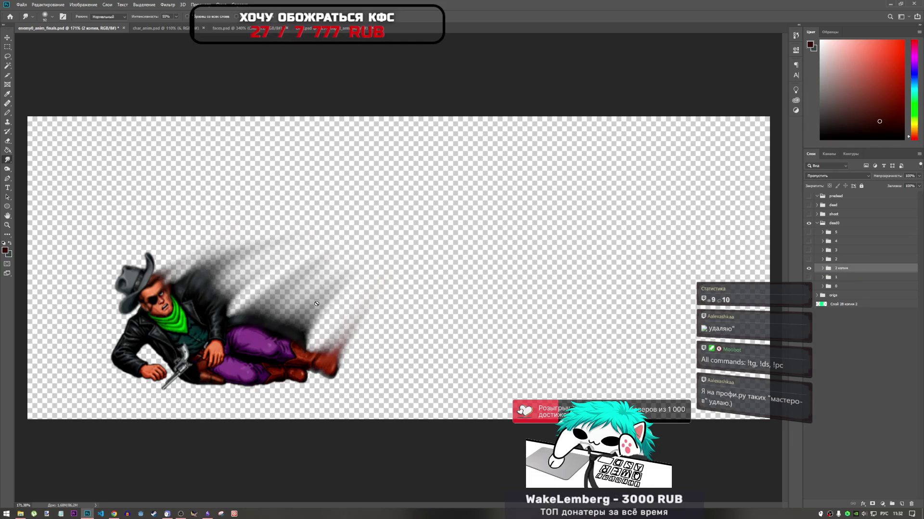
Re-expand 2 копия, check the head копия 7 layer, and move up to hat копия 11.
{"action": "left_click", "coordinate": [824, 268]}
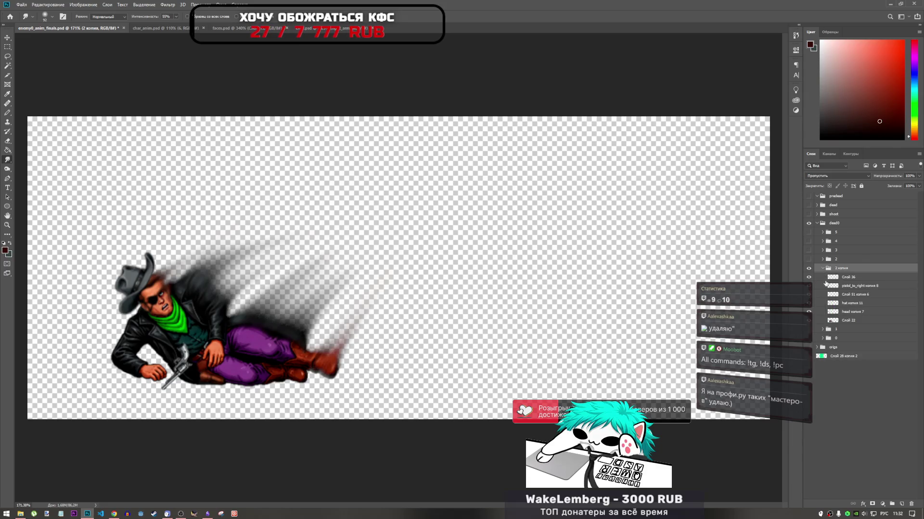
{"action": "left_click", "coordinate": [836, 313]}
{"action": "left_click", "coordinate": [808, 312], "text": "alt"}
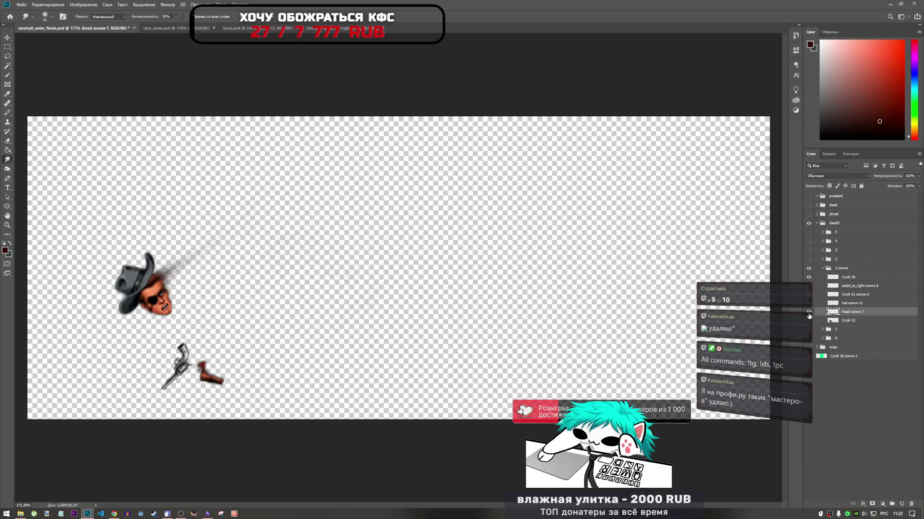
{"action": "left_click", "coordinate": [809, 312], "text": "alt"}
{"action": "left_click", "coordinate": [832, 303]}
{"action": "left_click", "coordinate": [832, 312]}
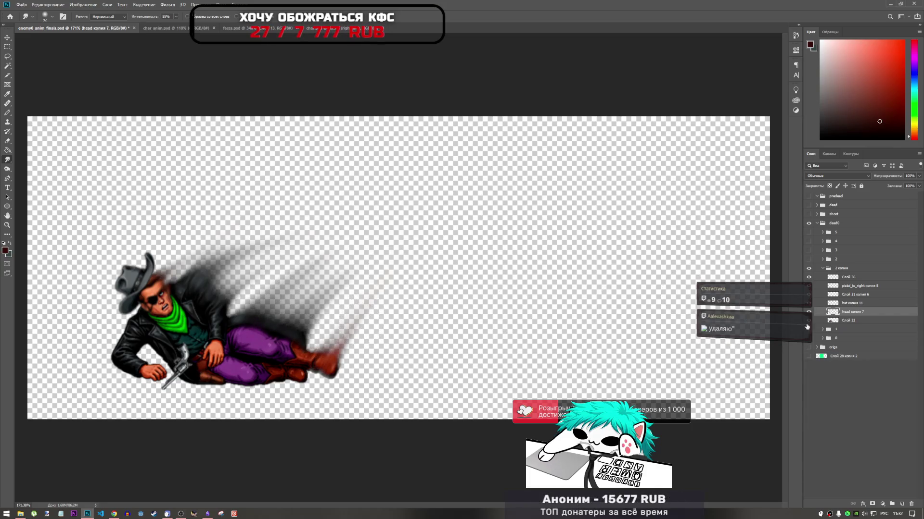
{"action": "key", "text": "alt+bracketright"}
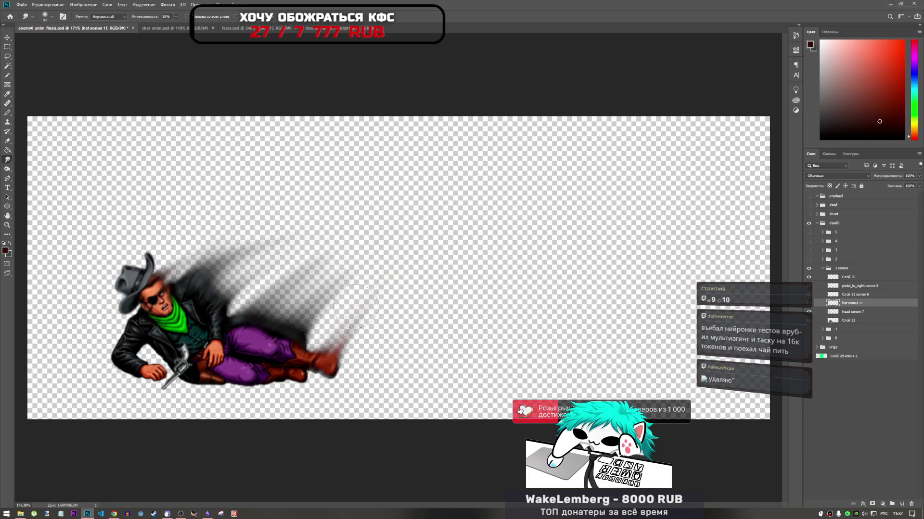
On Слой 22, smudge the boot's streaks up-right, undoing and redoing strokes until they sit right.
{"action": "left_click", "coordinate": [835, 278]}
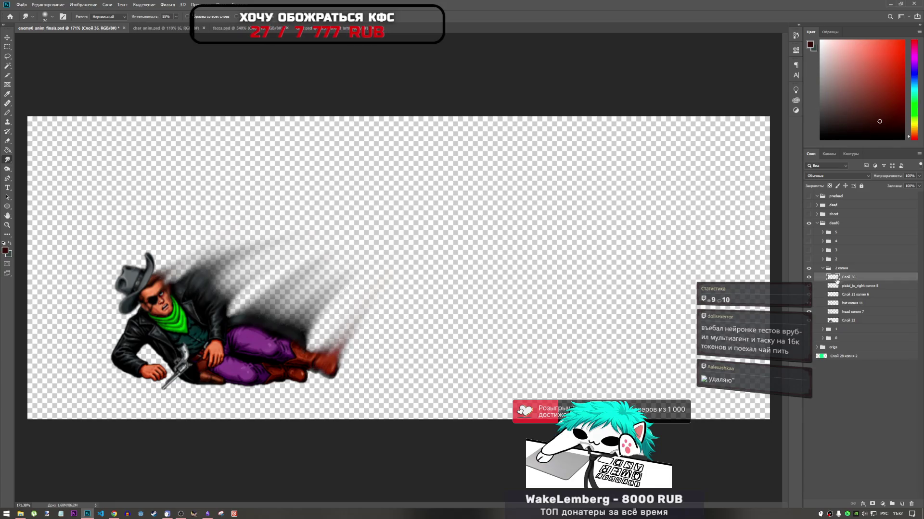
{"action": "left_click", "coordinate": [847, 320]}
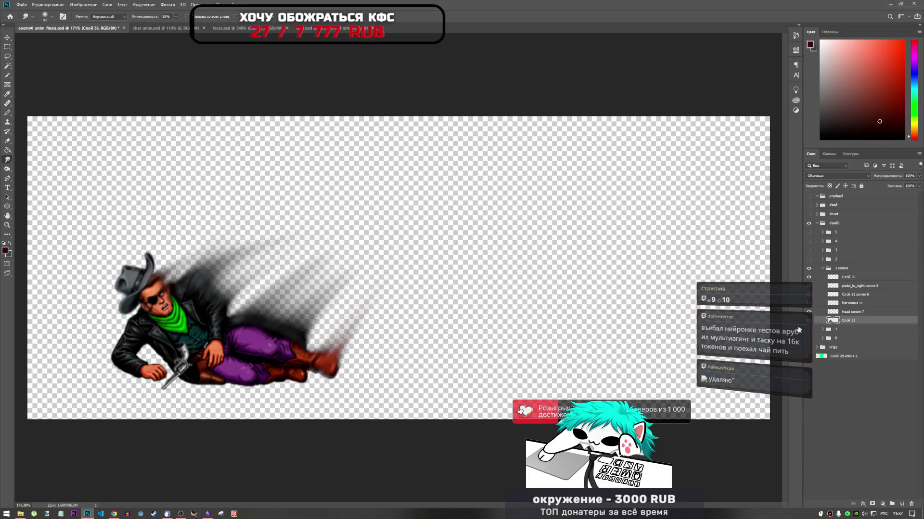
{"action": "left_click_drag", "start_coordinate": [322, 322], "coordinate": [380, 277]}
{"action": "key", "text": "ctrl+z"}
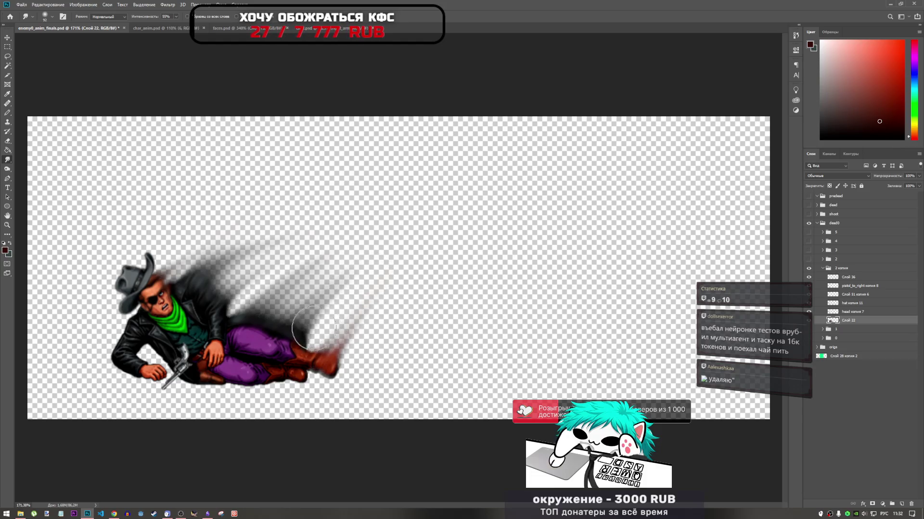
{"action": "left_click_drag", "start_coordinate": [315, 337], "coordinate": [385, 270]}
{"action": "key", "text": "ctrl+z"}
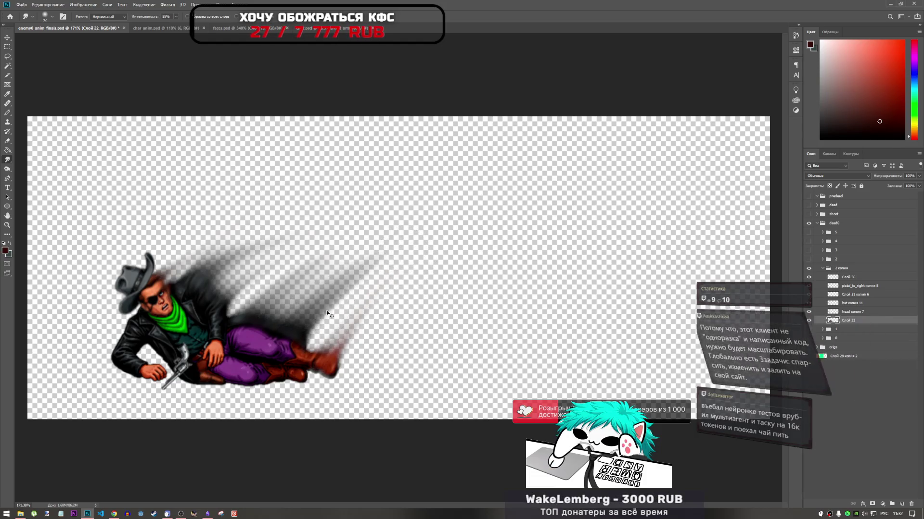
{"action": "key", "text": "ctrl+z"}
{"action": "key", "text": "ctrl+shift+z"}
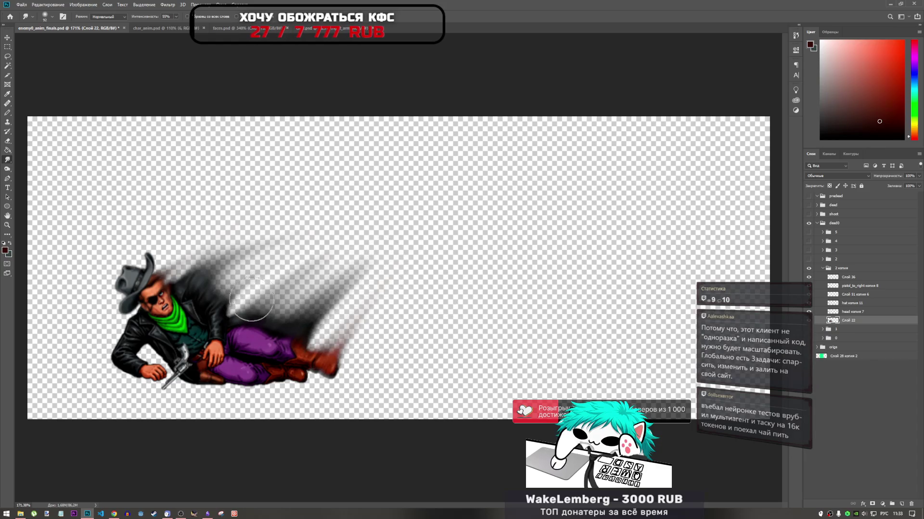
Reshape the streaks above the cowboy's legs and smudge the dark smear over his jacket shoulder.
{"action": "left_click_drag", "start_coordinate": [241, 308], "coordinate": [303, 270]}
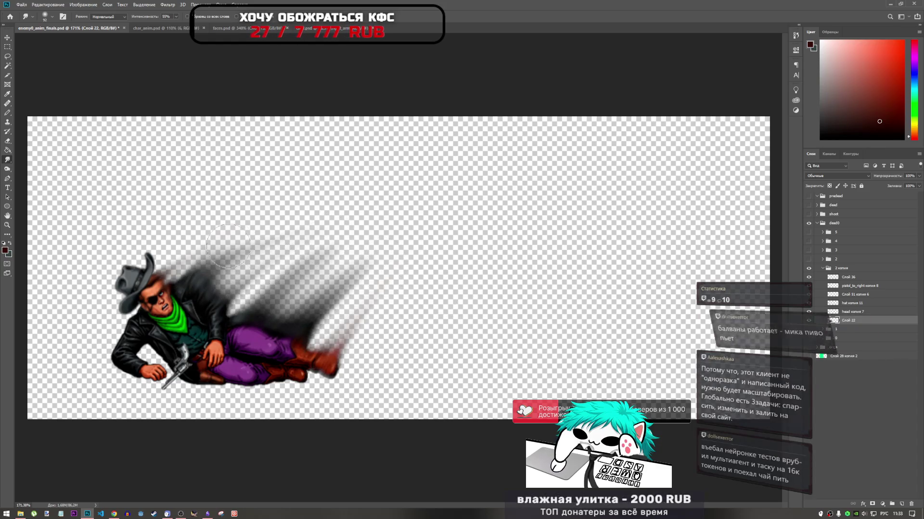
{"action": "scroll", "coordinate": [360, 279], "scroll_direction": "down", "scroll_amount": 2}
{"action": "scroll", "coordinate": [360, 279], "scroll_direction": "down", "scroll_amount": 2}
{"action": "scroll", "coordinate": [277, 262], "scroll_direction": "up", "scroll_amount": 3}
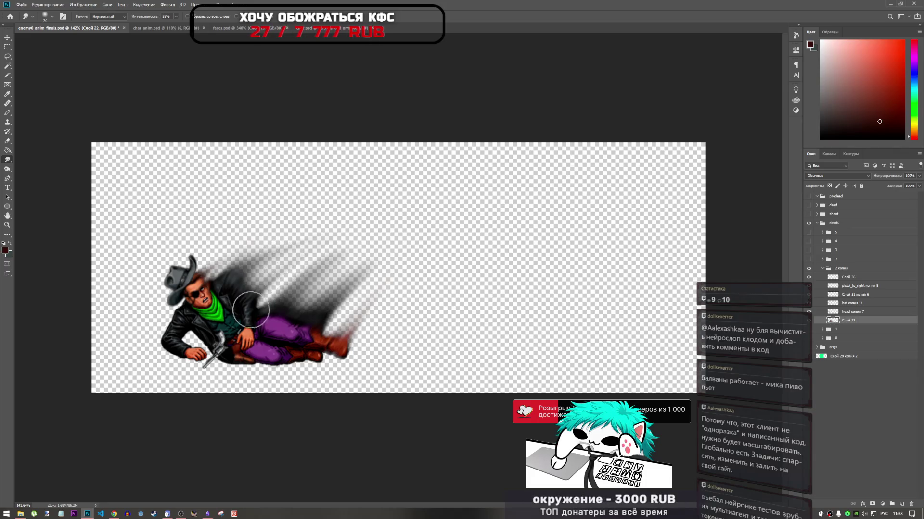
{"action": "left_click_drag", "start_coordinate": [244, 303], "coordinate": [252, 275]}
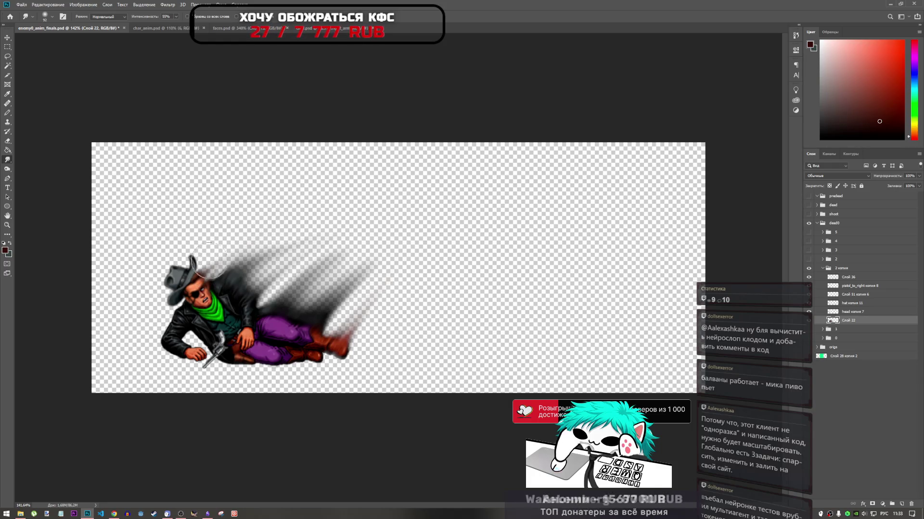
{"action": "scroll", "coordinate": [246, 244], "scroll_direction": "down", "scroll_amount": 2}
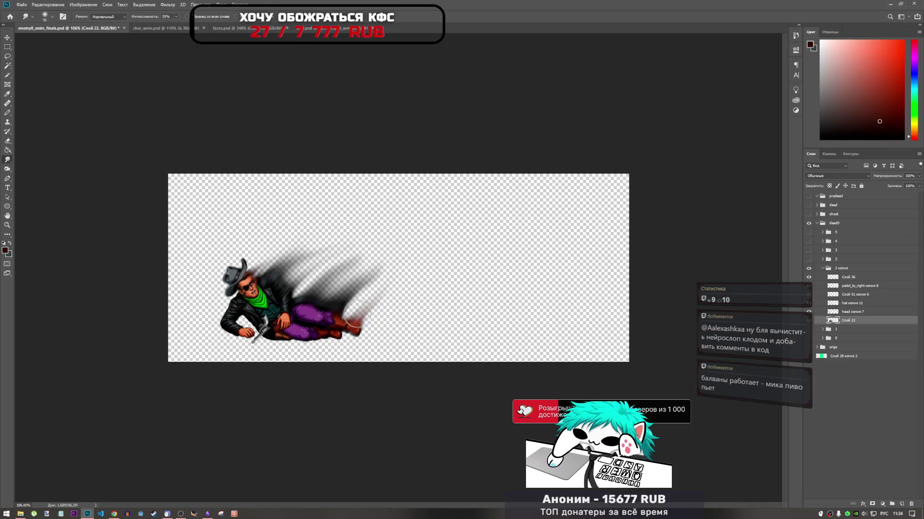
Stretch the red boot smear further to the right.
{"action": "left_click_drag", "start_coordinate": [358, 315], "coordinate": [389, 316]}
{"action": "scroll", "coordinate": [382, 297], "scroll_direction": "down", "scroll_amount": 2}
{"action": "scroll", "coordinate": [336, 303], "scroll_direction": "up", "scroll_amount": 1}
{"action": "scroll", "coordinate": [289, 308], "scroll_direction": "up", "scroll_amount": 3}
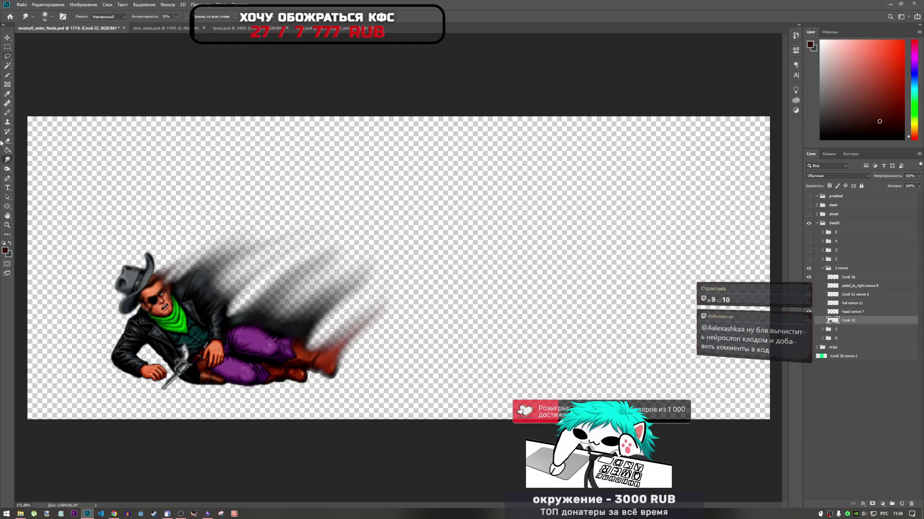
Switch to the Blur tool at 30% strength and select the head копия 7 and hat копия 11 layers.
{"action": "right_click", "coordinate": [7, 159]}
{"action": "left_click", "coordinate": [38, 160]}
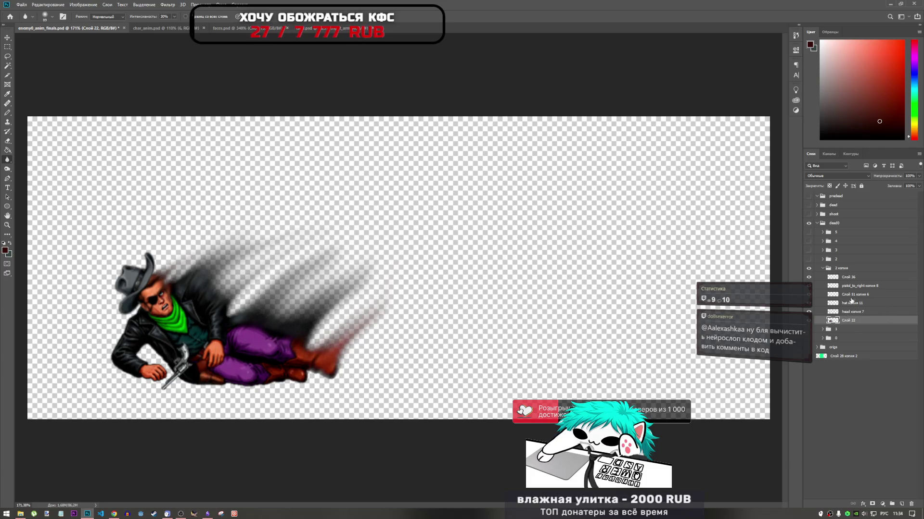
{"action": "left_click", "coordinate": [850, 312]}
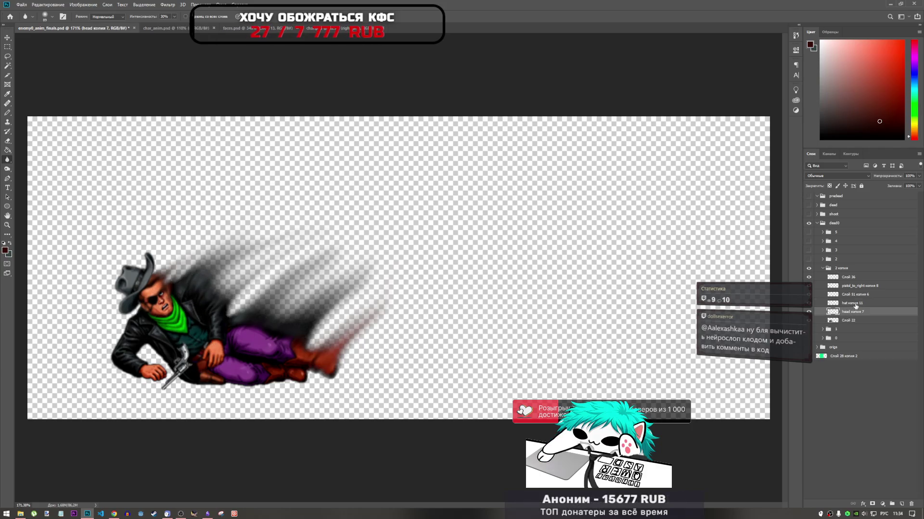
{"action": "left_click", "coordinate": [855, 304]}
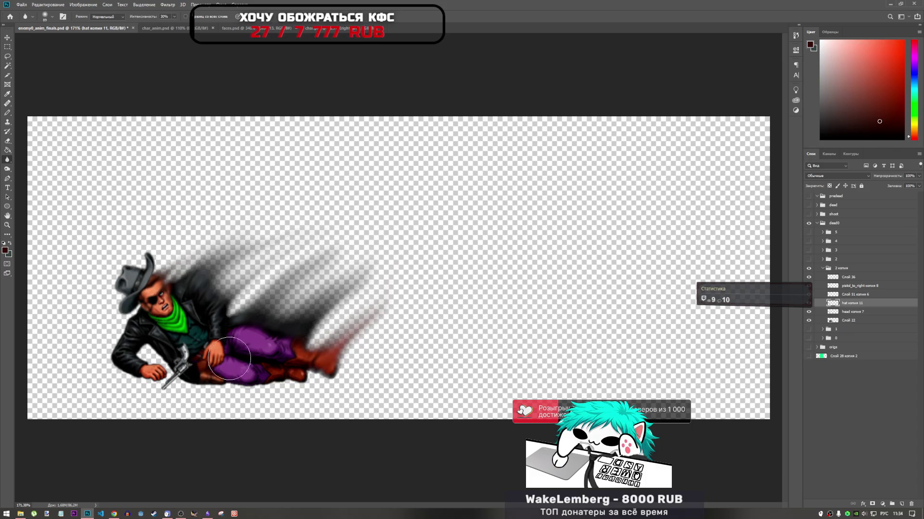
Toggle dead0 frames 1 through 4 on and off to compare the cowboy's poses.
{"action": "scroll", "coordinate": [229, 360], "scroll_direction": "down", "scroll_amount": 3}
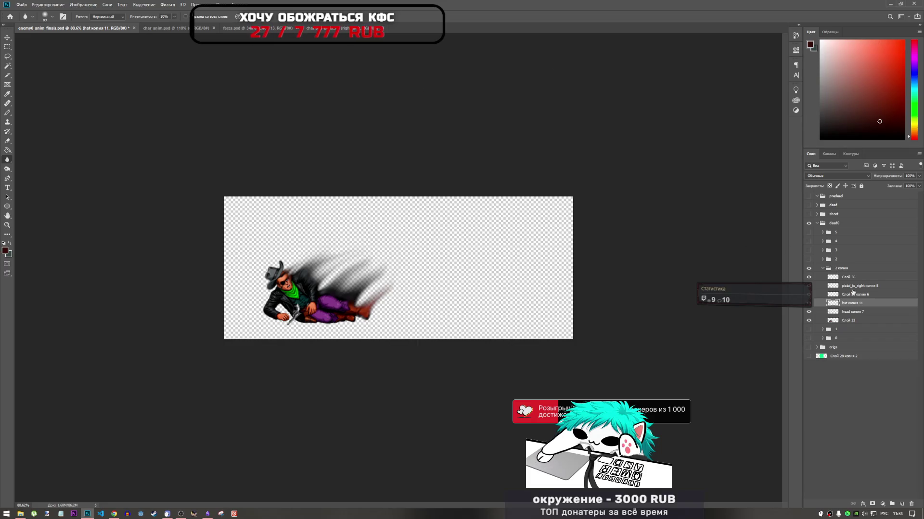
{"action": "left_click", "coordinate": [823, 268]}
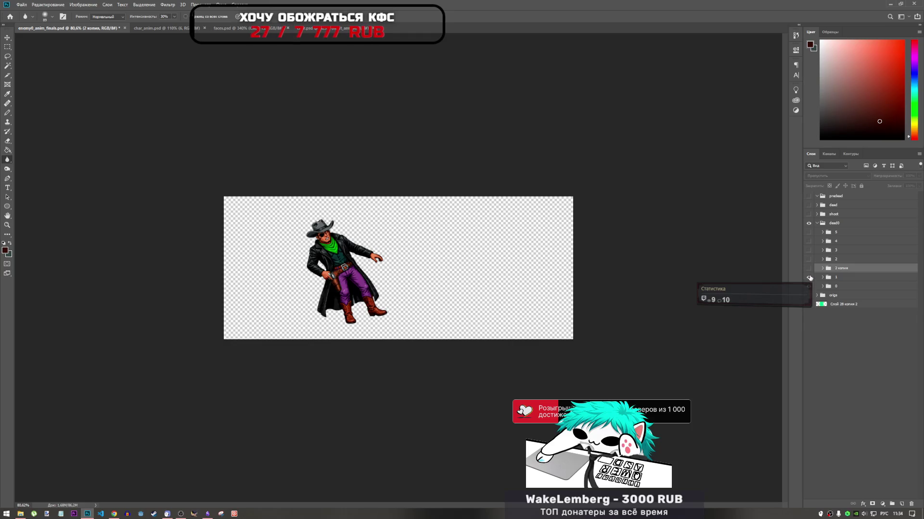
{"action": "left_click_drag", "start_coordinate": [810, 278], "coordinate": [810, 269]}
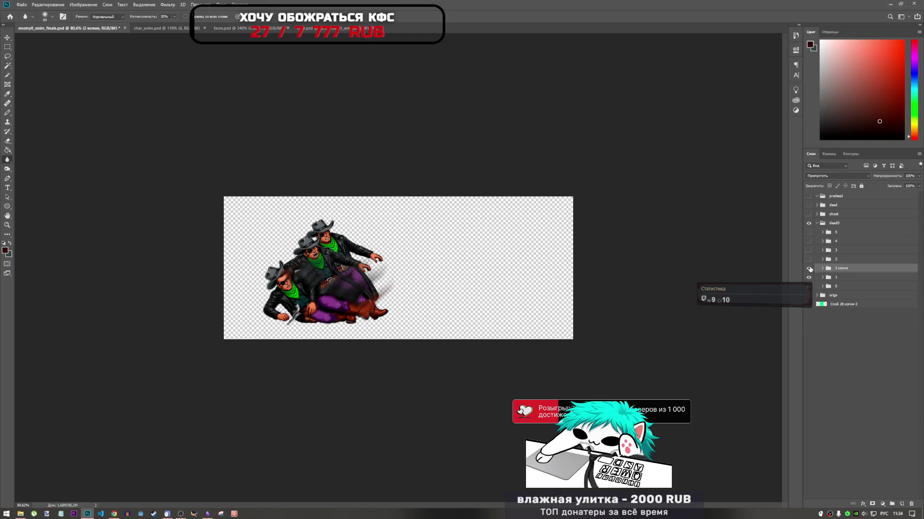
{"action": "left_click", "coordinate": [809, 269]}
{"action": "left_click", "coordinate": [810, 268]}
{"action": "left_click", "coordinate": [809, 251]}
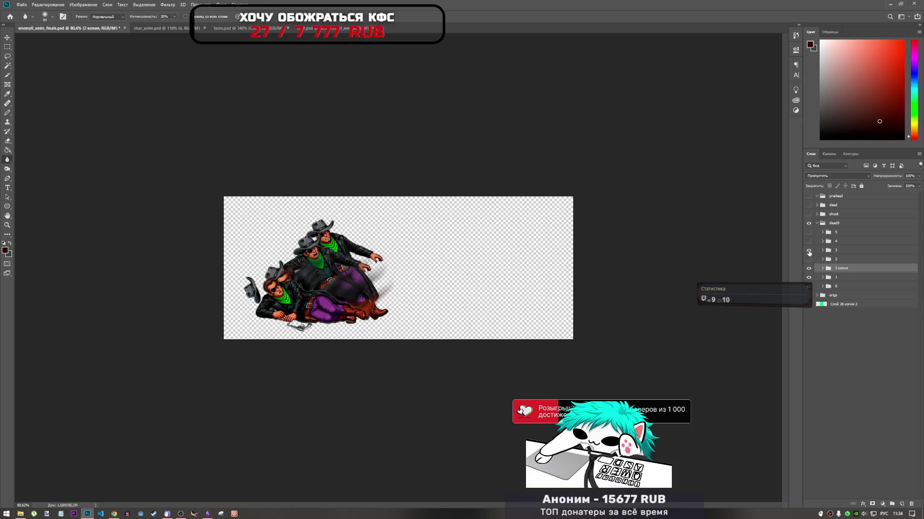
{"action": "left_click", "coordinate": [809, 251]}
{"action": "left_click", "coordinate": [809, 242]}
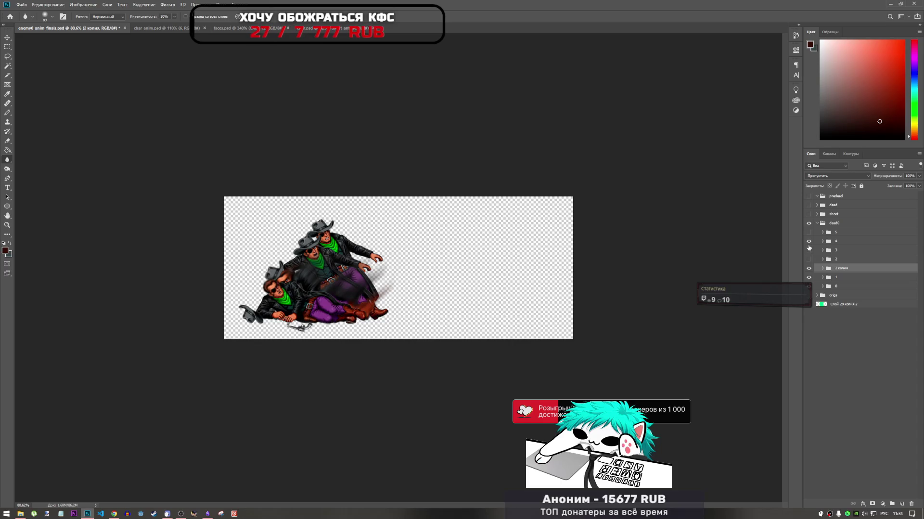
{"action": "left_click", "coordinate": [809, 243]}
{"action": "left_click", "coordinate": [809, 243]}
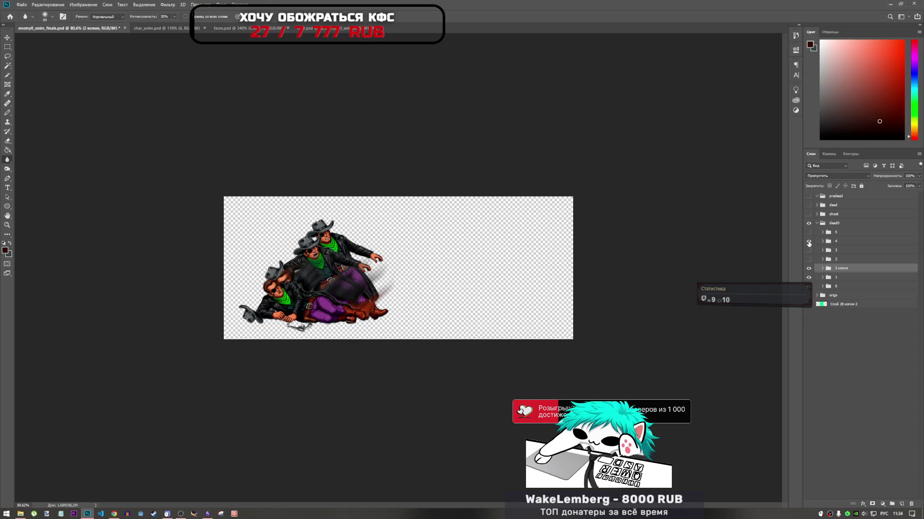
Hide frames 5, 4 and the rest, leaving frame 0's standing cowboy, and save enemy0_anim_finals.psd.
{"action": "left_click", "coordinate": [809, 233]}
{"action": "left_click", "coordinate": [809, 241]}
{"action": "left_click", "coordinate": [809, 268]}
{"action": "left_click", "coordinate": [809, 277]}
{"action": "left_click", "coordinate": [816, 287]}
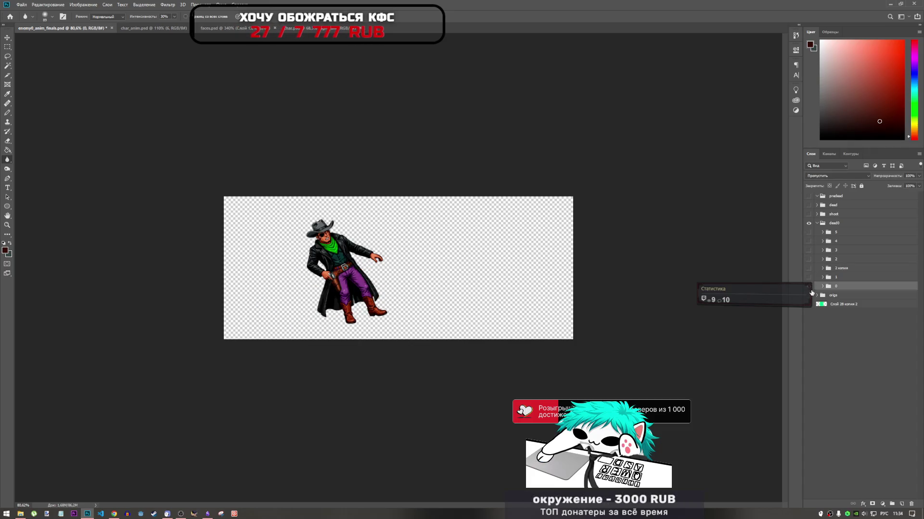
{"action": "key", "text": "ctrl+s"}
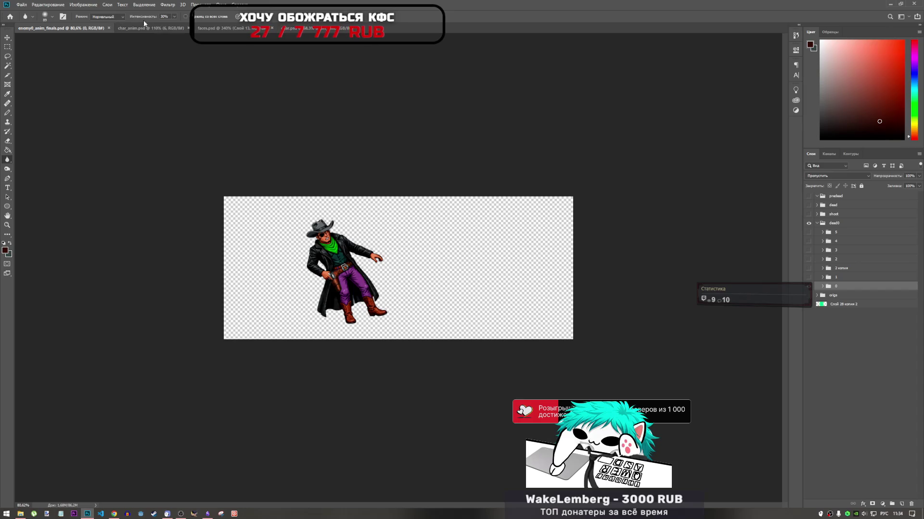
In char_anim.psd, select enemy_dead_d groups 1–6, save, then return to enemy0_anim_finals.psd.
{"action": "left_click", "coordinate": [151, 28]}
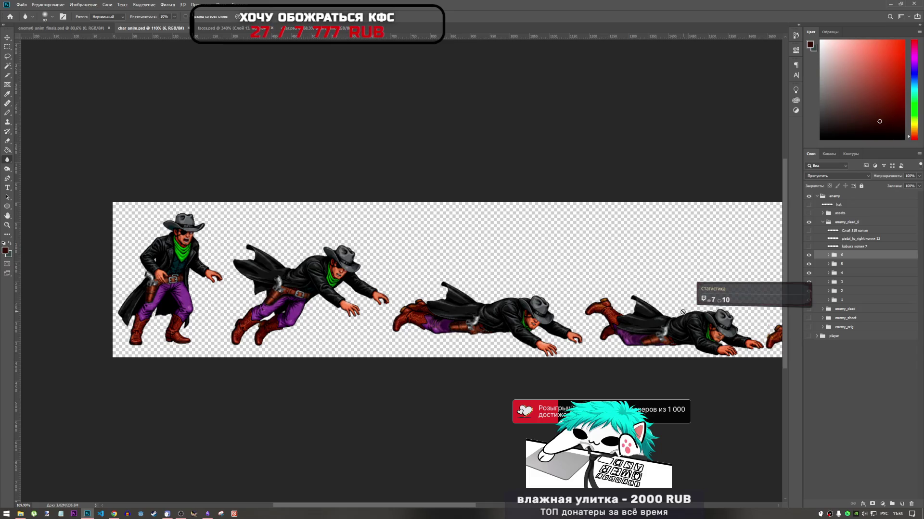
{"action": "left_click", "coordinate": [854, 301]}
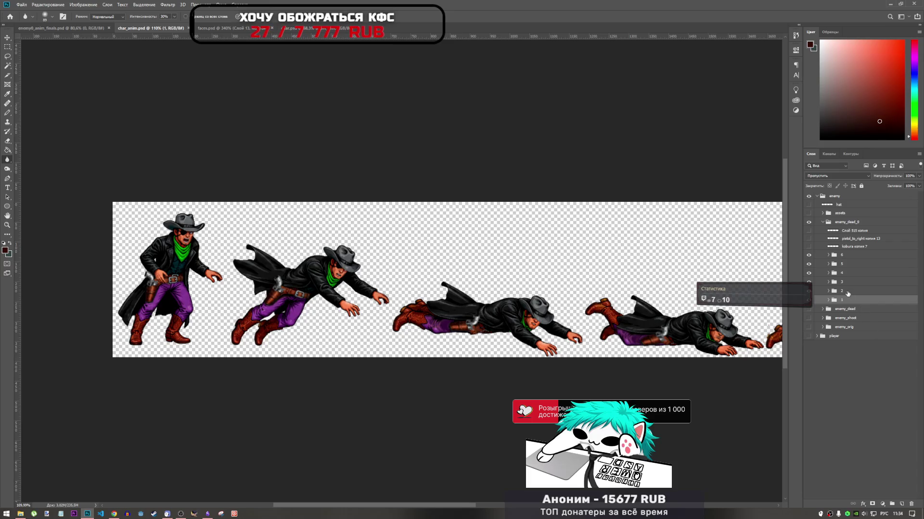
{"action": "left_click", "coordinate": [856, 260], "text": "shift"}
{"action": "left_click", "coordinate": [808, 263]}
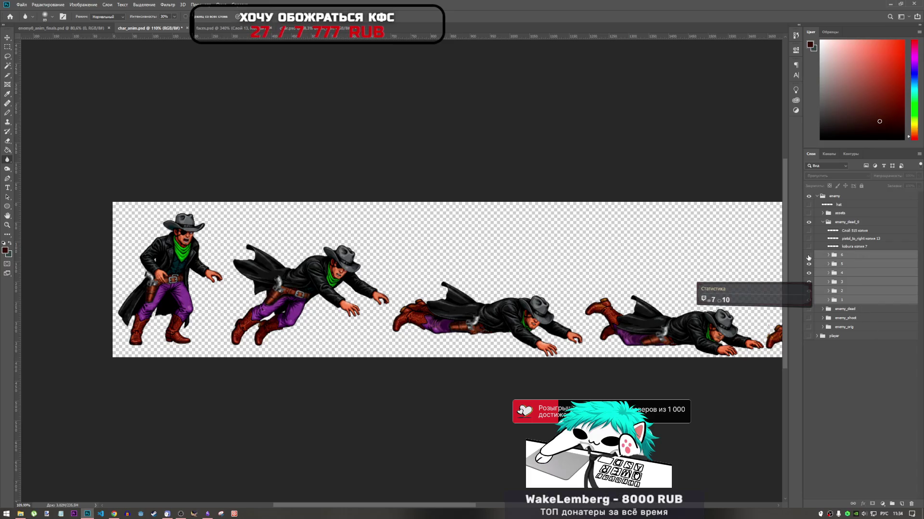
{"action": "left_click", "coordinate": [808, 300]}
{"action": "left_click", "coordinate": [809, 300]}
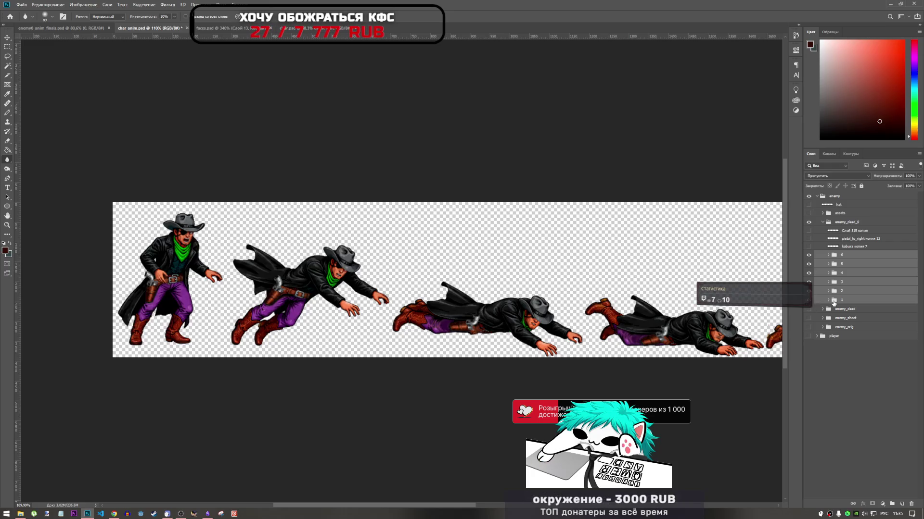
{"action": "left_click", "coordinate": [839, 299]}
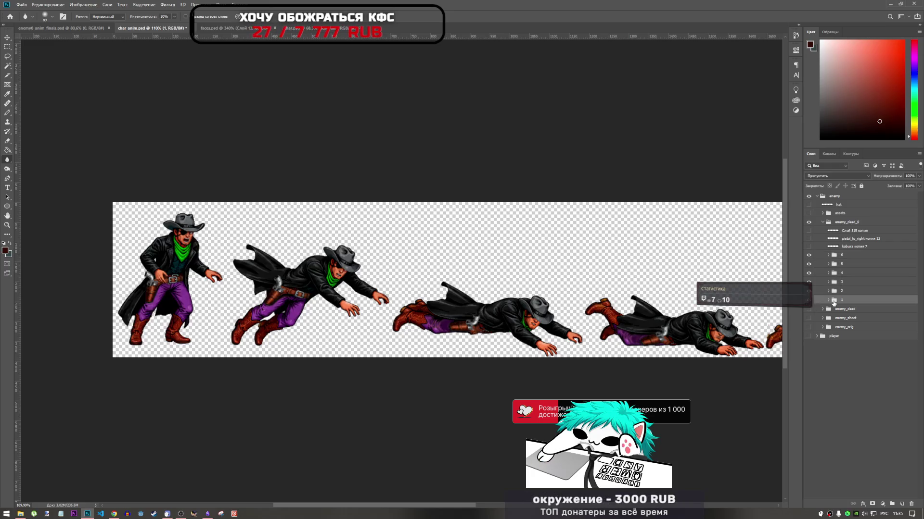
{"action": "left_click", "coordinate": [839, 256], "text": "shift"}
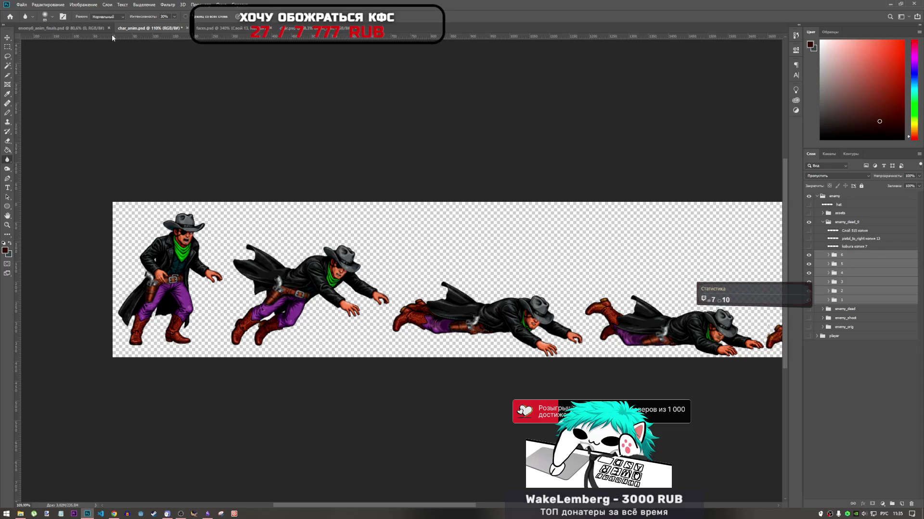
{"action": "key", "text": "ctrl+s"}
{"action": "left_click", "coordinate": [72, 28]}
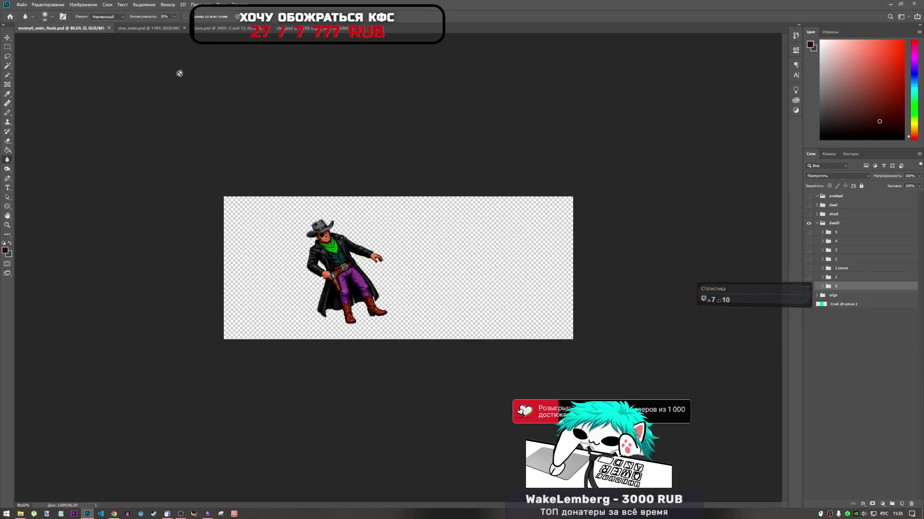
Undo a paste into dead0 and hide the dead0 group.
{"action": "key", "text": "ctrl+v"}
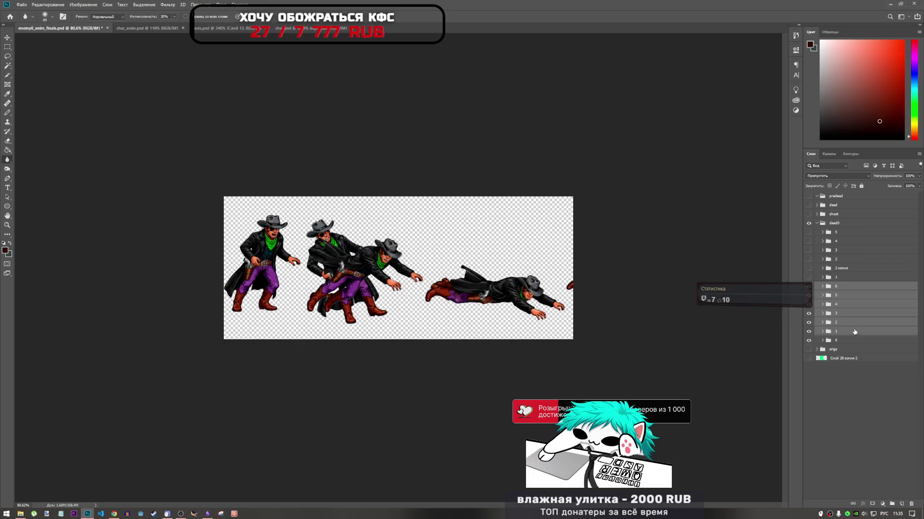
{"action": "key", "text": "ctrl+z"}
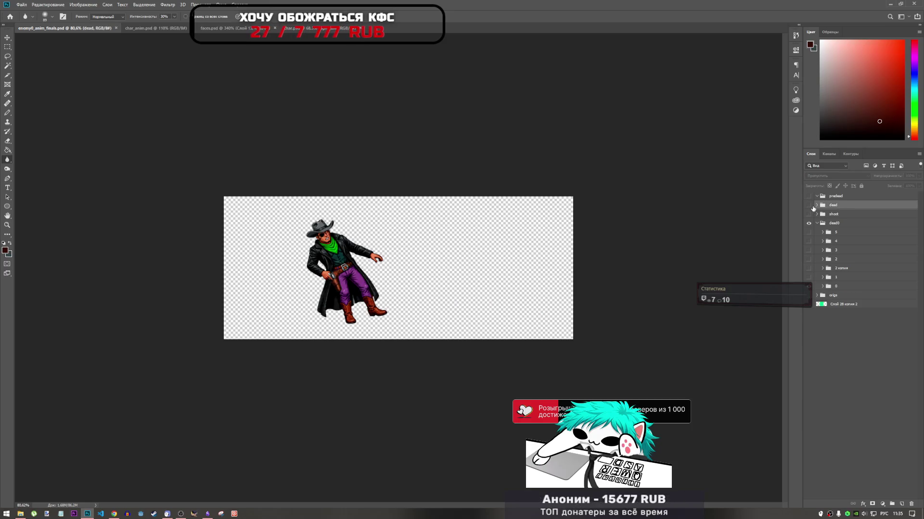
{"action": "left_click", "coordinate": [809, 223]}
{"action": "left_click", "coordinate": [809, 224]}
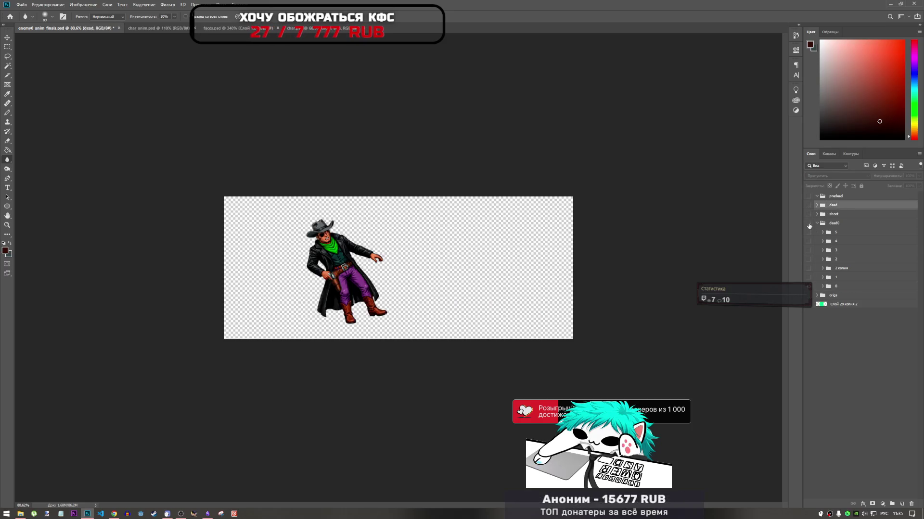
{"action": "left_click", "coordinate": [809, 223]}
Show the shoot and dead groups and paste the six death frames above dead.
{"action": "left_click", "coordinate": [809, 214]}
{"action": "left_click", "coordinate": [809, 205]}
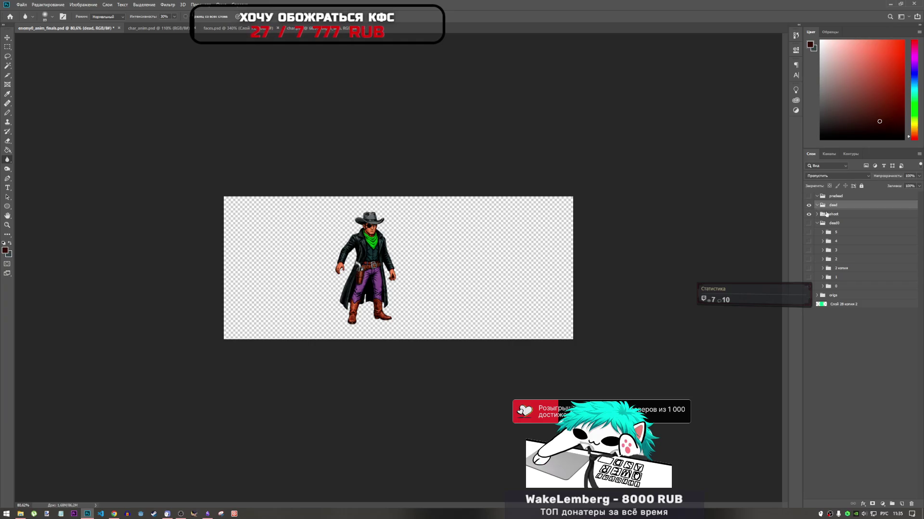
{"action": "key", "text": "ctrl+v"}
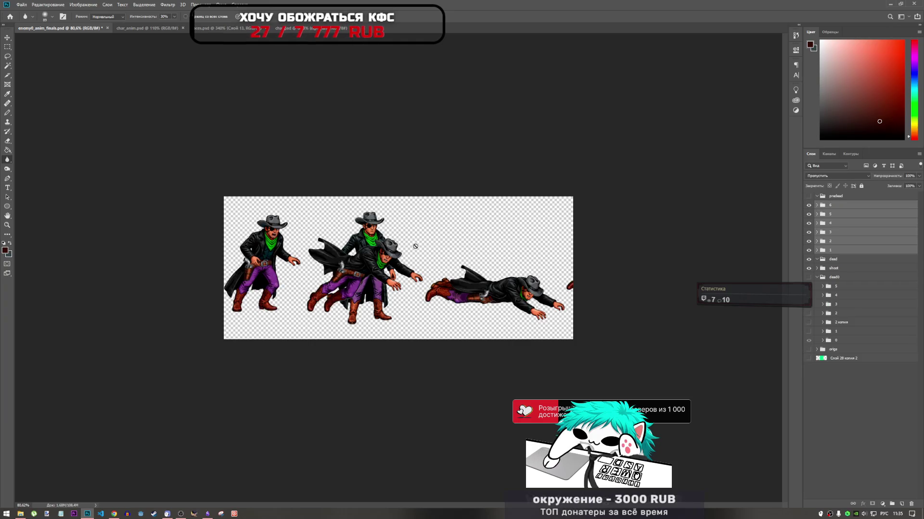
{"action": "key", "text": "ctrl+t"}
Drag the pasted death frames so the first pose overlaps the standing cowboy, nudge down one pixel, and commit.
{"action": "left_click_drag", "start_coordinate": [440, 278], "coordinate": [497, 291]}
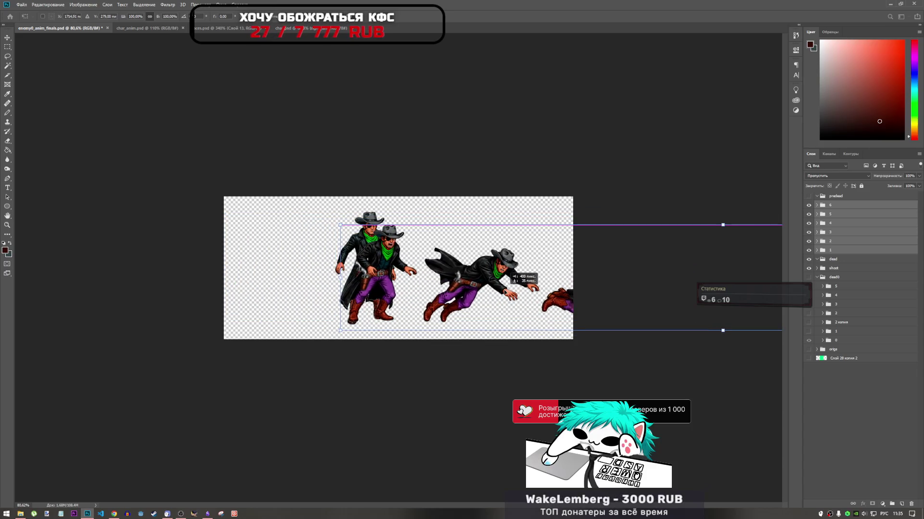
{"action": "mouse_move", "coordinate": [497, 291]}
{"action": "left_mouse_down"}
{"action": "mouse_move", "coordinate": [483, 256]}
{"action": "mouse_move", "coordinate": [503, 292]}
{"action": "mouse_move", "coordinate": [454, 301]}
{"action": "left_mouse_up"}
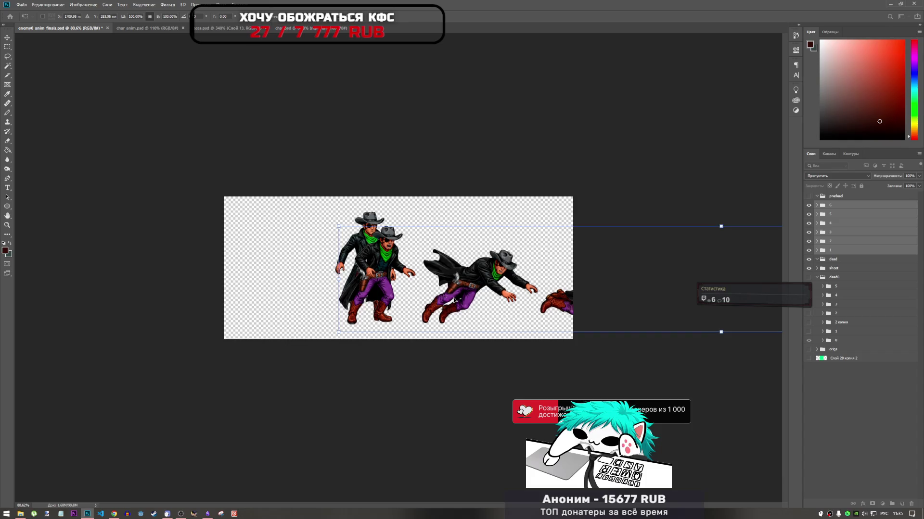
{"action": "left_click_drag", "start_coordinate": [454, 300], "coordinate": [454, 301]}
{"action": "key", "text": "Down"}
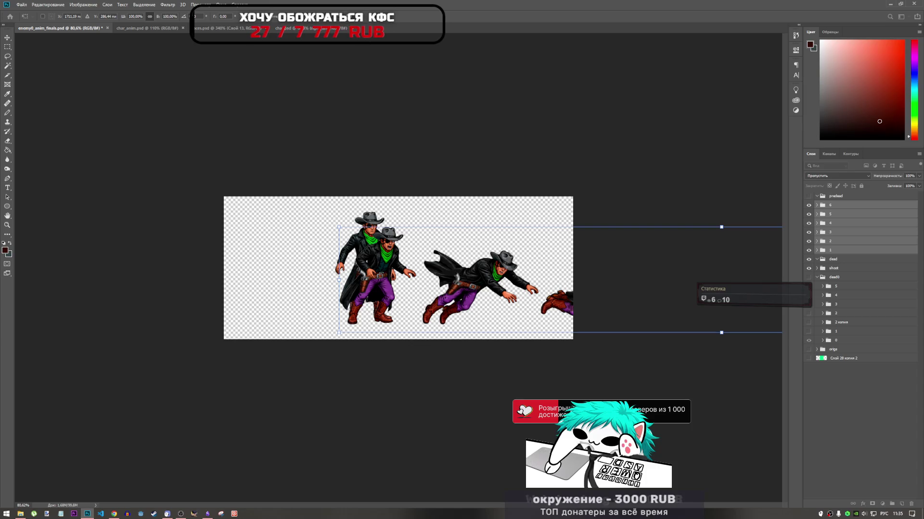
{"action": "key", "text": "Return"}
{"action": "key", "text": "r"}
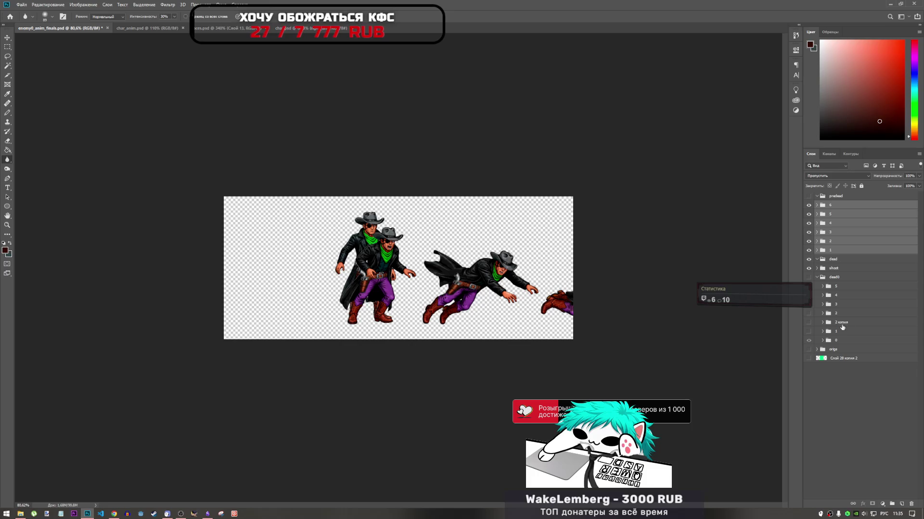
{"action": "left_click", "coordinate": [846, 253]}
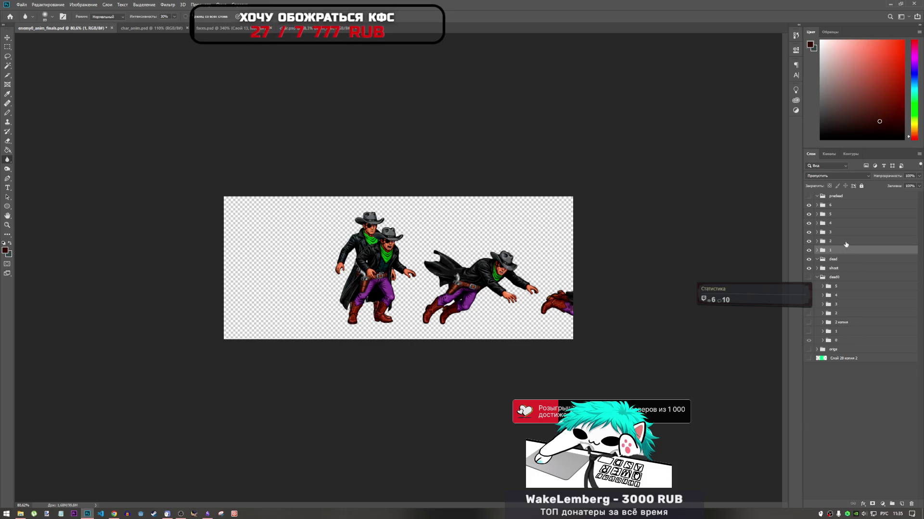
Slide frame 2 left over the first pose.
{"action": "left_click", "coordinate": [846, 242]}
{"action": "key", "text": "ctrl+t"}
{"action": "left_click_drag", "start_coordinate": [497, 295], "coordinate": [428, 294]}
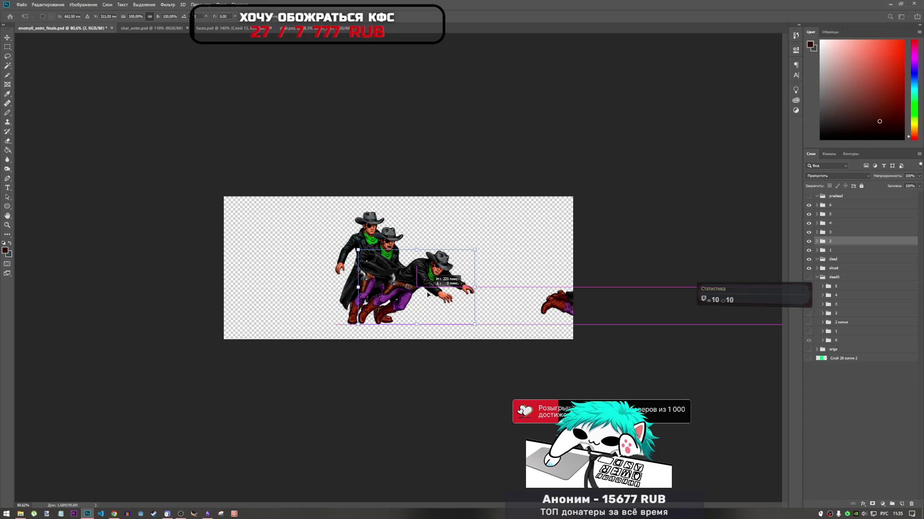
{"action": "left_click_drag", "start_coordinate": [428, 295], "coordinate": [428, 295]}
Move frame 3 onto the stacked poses, tilt it about -3.5°, nudge it into place, and commit.
{"action": "left_click", "coordinate": [844, 232]}
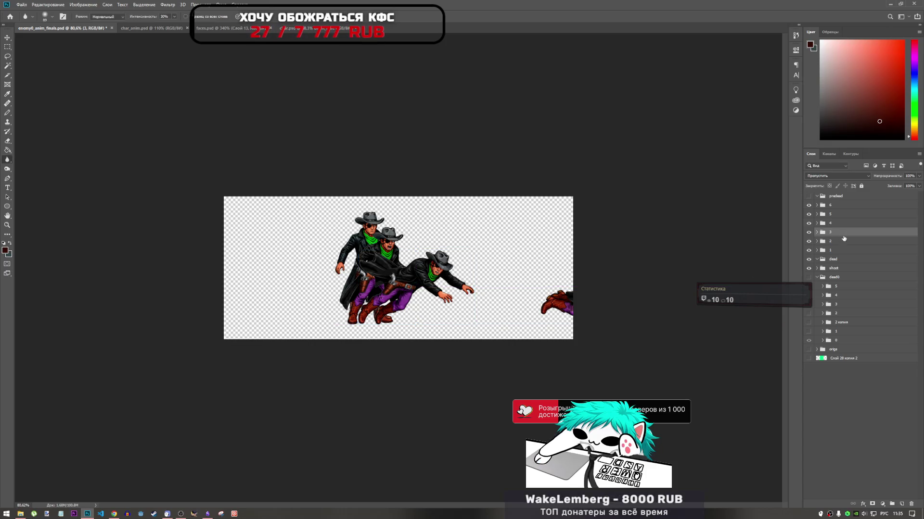
{"action": "left_click_drag", "start_coordinate": [655, 305], "coordinate": [436, 307]}
{"action": "left_click_drag", "start_coordinate": [522, 272], "coordinate": [520, 268]}
{"action": "mouse_move", "coordinate": [461, 296]}
{"action": "left_mouse_down"}
{"action": "mouse_move", "coordinate": [457, 307]}
{"action": "mouse_move", "coordinate": [443, 308]}
{"action": "left_mouse_up"}
{"action": "key", "text": "Right"}
{"action": "key", "text": "Down"}
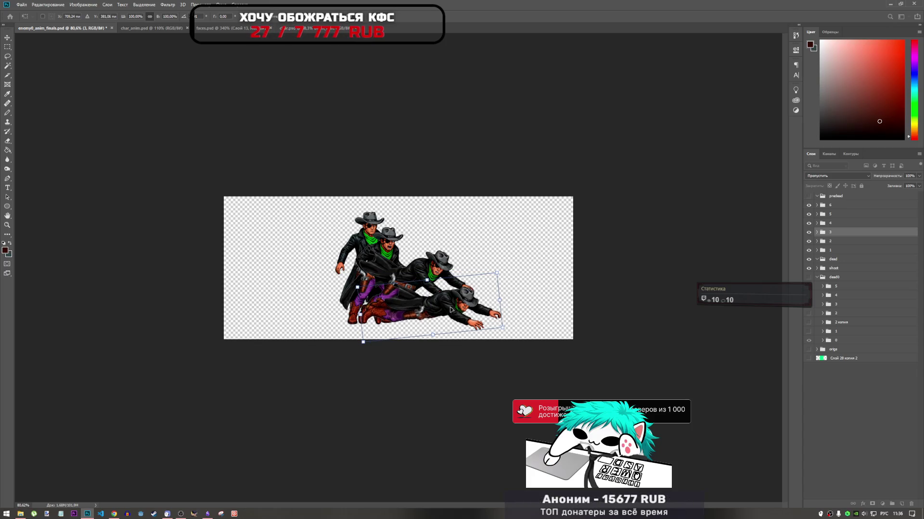
{"action": "key", "text": "Return"}
Bring frame 4 from the right onto the stacked poses and commit it.
{"action": "left_click", "coordinate": [844, 242]}
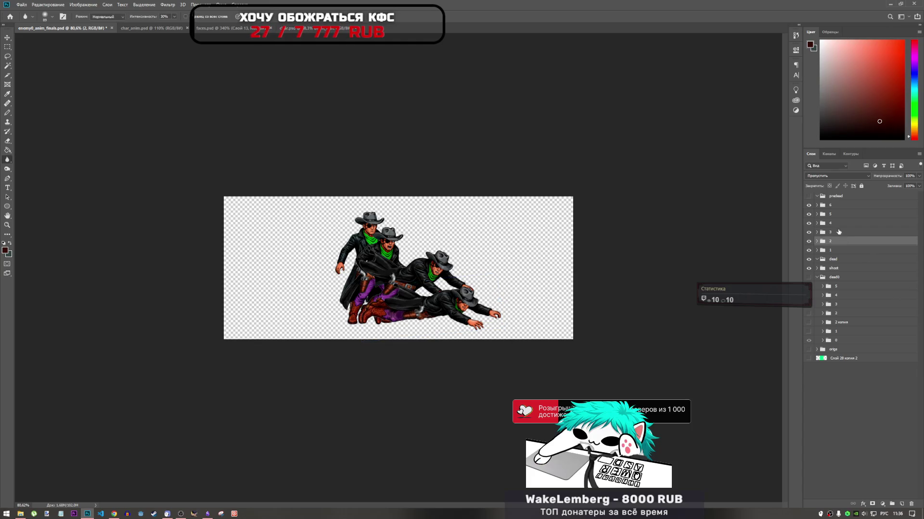
{"action": "left_click", "coordinate": [839, 223]}
{"action": "mouse_move", "coordinate": [690, 311]}
{"action": "left_mouse_down"}
{"action": "mouse_move", "coordinate": [398, 313]}
{"action": "mouse_move", "coordinate": [415, 320]}
{"action": "left_mouse_up"}
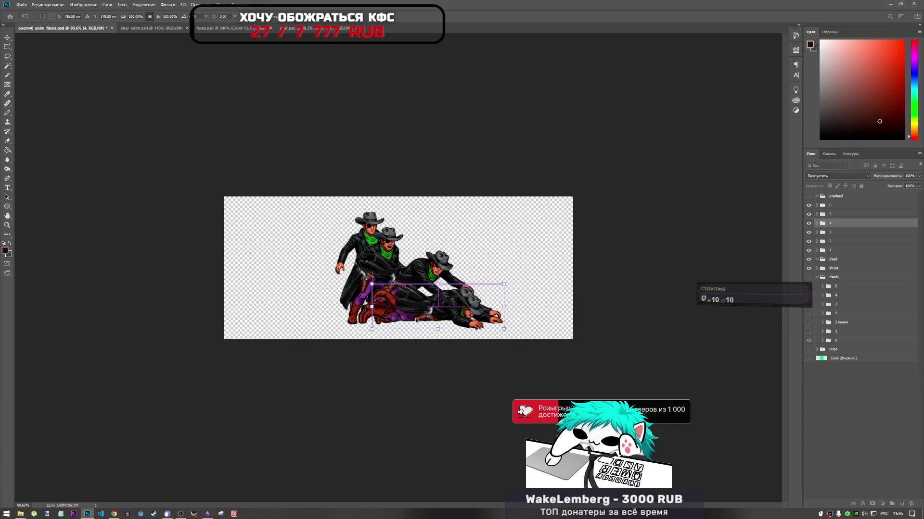
{"action": "left_click", "coordinate": [838, 215]}
{"action": "key", "text": "r"}
{"action": "key", "text": "ctrl+t"}
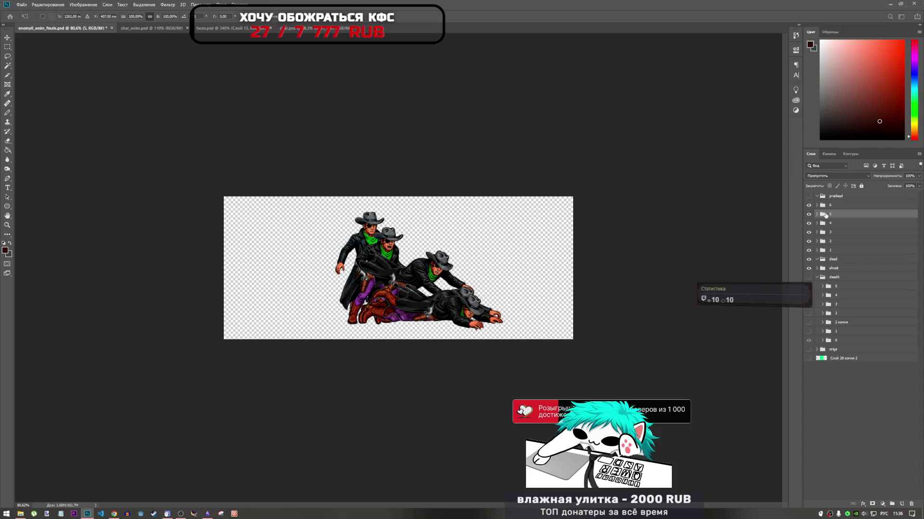
{"action": "scroll", "coordinate": [547, 337], "scroll_direction": "down", "scroll_amount": 3, "text": "alt"}
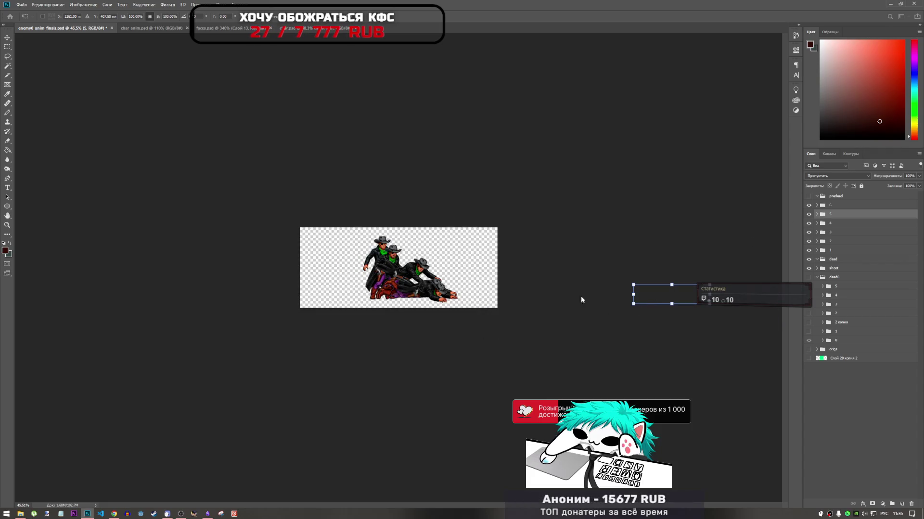
Drag frame 5 from beside the canvas onto the stacked poses and nudge it down.
{"action": "left_click_drag", "start_coordinate": [663, 301], "coordinate": [407, 299]}
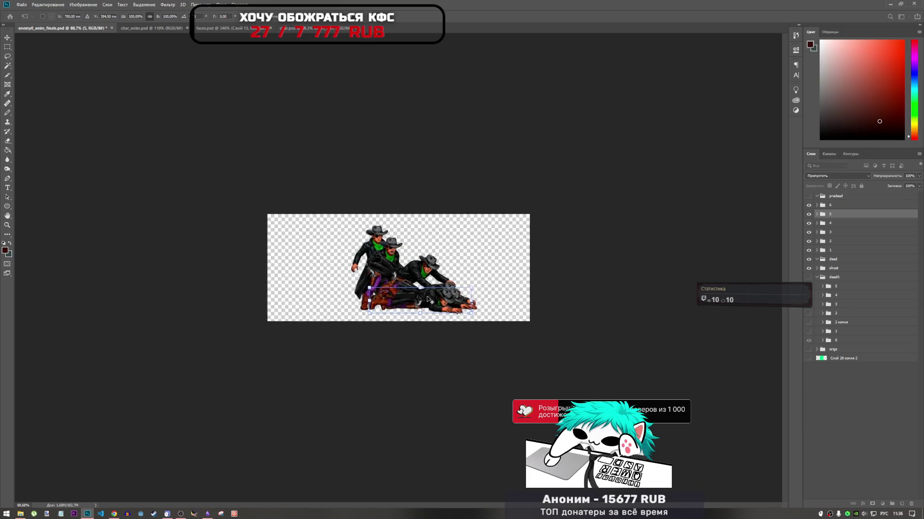
{"action": "scroll", "coordinate": [411, 291], "scroll_direction": "up", "scroll_amount": 5}
{"action": "left_click_drag", "start_coordinate": [443, 344], "coordinate": [491, 358]}
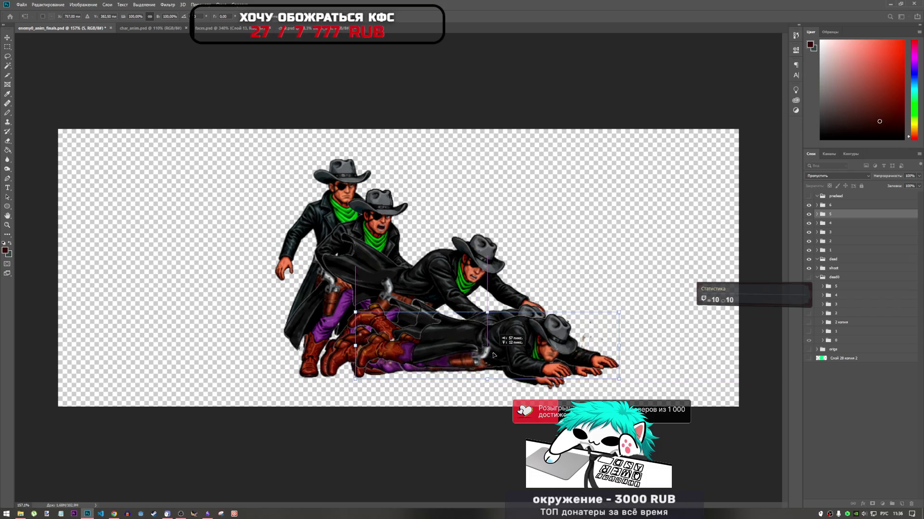
{"action": "left_click_drag", "start_coordinate": [491, 358], "coordinate": [489, 360]}
{"action": "key", "text": "Down"}
{"action": "key", "text": "Down"}
{"action": "key", "text": "Down"}
{"action": "key", "text": "Down"}
{"action": "key", "text": "Down"}
{"action": "key", "text": "Right"}
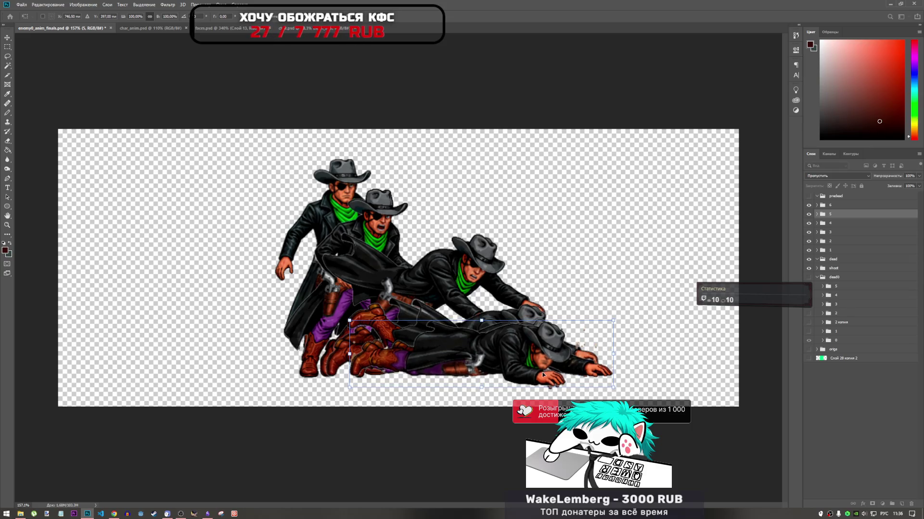
Shift the lying-cowboy frame a few pixels right to align it, commit, and select frame 6.
{"action": "mouse_move", "coordinate": [528, 379]}
{"action": "left_mouse_down"}
{"action": "mouse_move", "coordinate": [492, 297]}
{"action": "mouse_move", "coordinate": [526, 380]}
{"action": "mouse_move", "coordinate": [336, 285]}
{"action": "mouse_move", "coordinate": [533, 378]}
{"action": "left_mouse_up"}
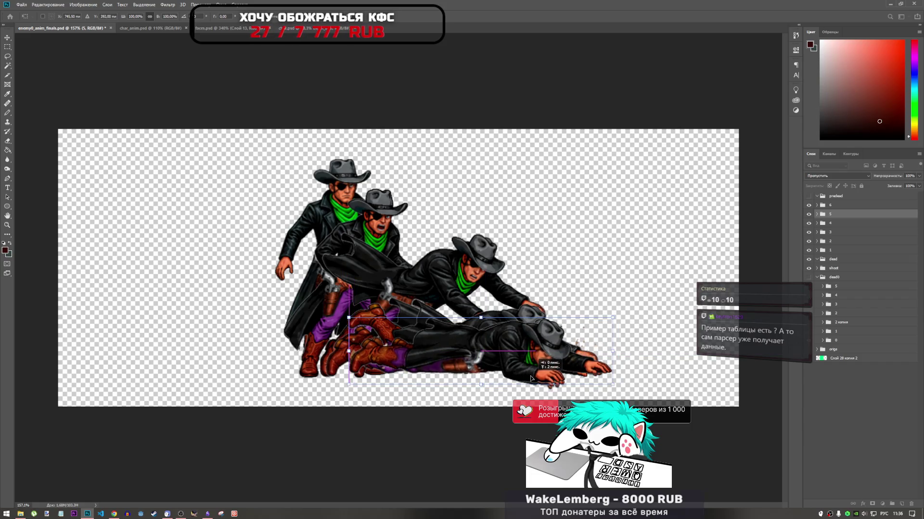
{"action": "left_click_drag", "start_coordinate": [532, 378], "coordinate": [543, 386]}
{"action": "key", "text": "Right"}
{"action": "key", "text": "Right"}
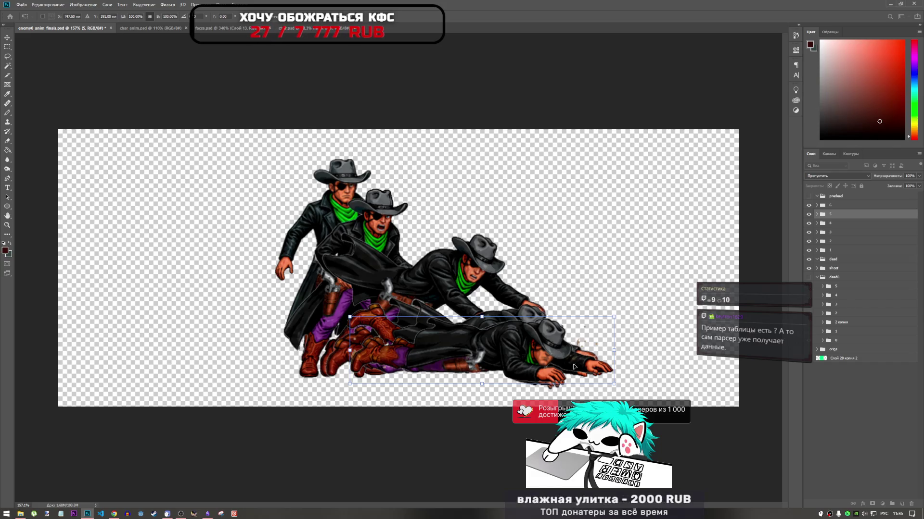
{"action": "key", "text": "r"}
{"action": "key", "text": "alt+bracketright"}
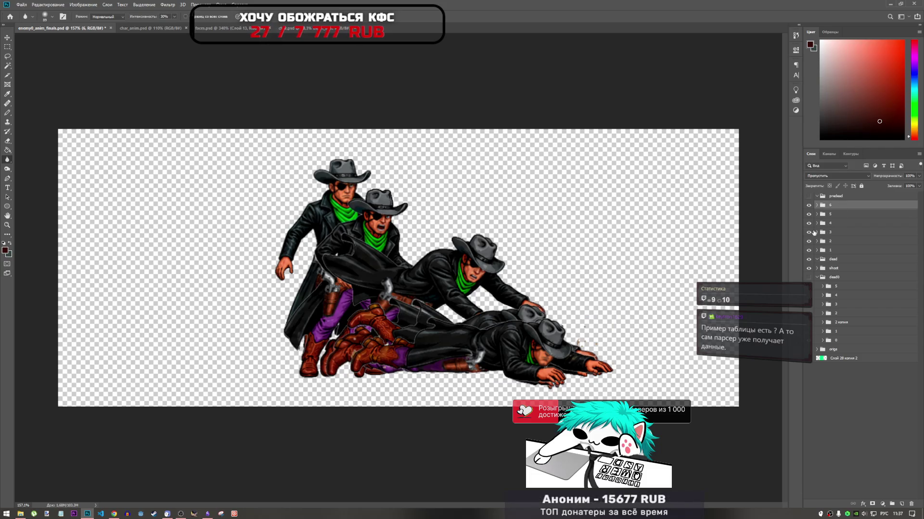
{"action": "key", "text": "ctrl+t"}
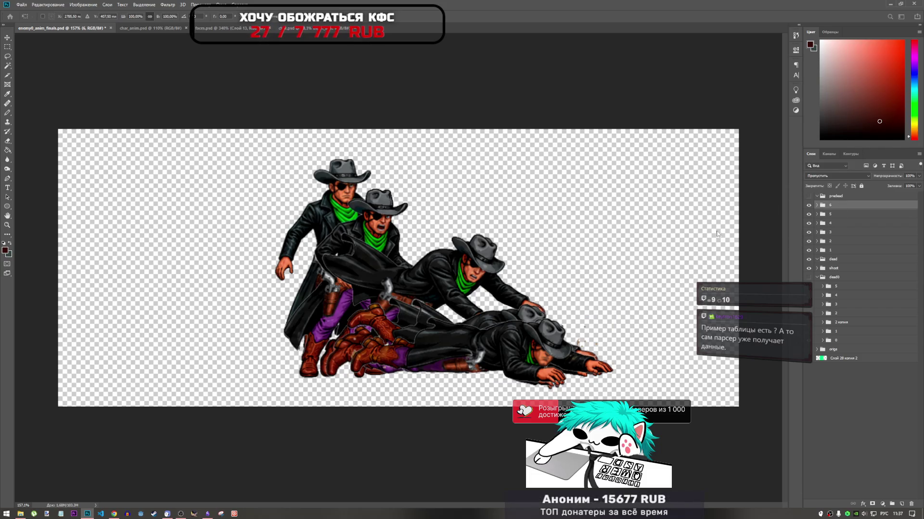
Bring frame 6 from beside the canvas onto the stacked cowboys, shift it right, and commit.
{"action": "scroll", "coordinate": [481, 336], "scroll_direction": "down", "scroll_amount": 5}
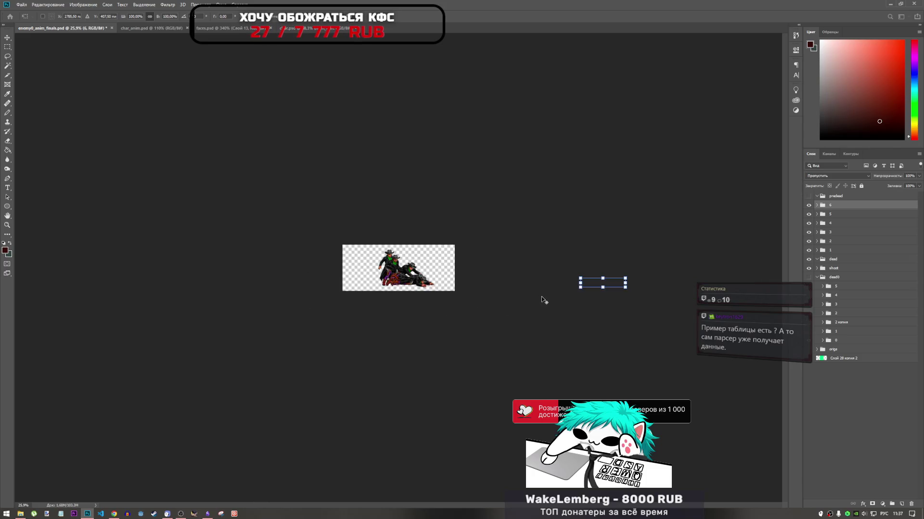
{"action": "mouse_move", "coordinate": [716, 295]}
{"action": "left_mouse_down"}
{"action": "mouse_move", "coordinate": [434, 291]}
{"action": "mouse_move", "coordinate": [404, 300]}
{"action": "left_mouse_up"}
{"action": "scroll", "coordinate": [448, 350], "scroll_direction": "up", "scroll_amount": 5}
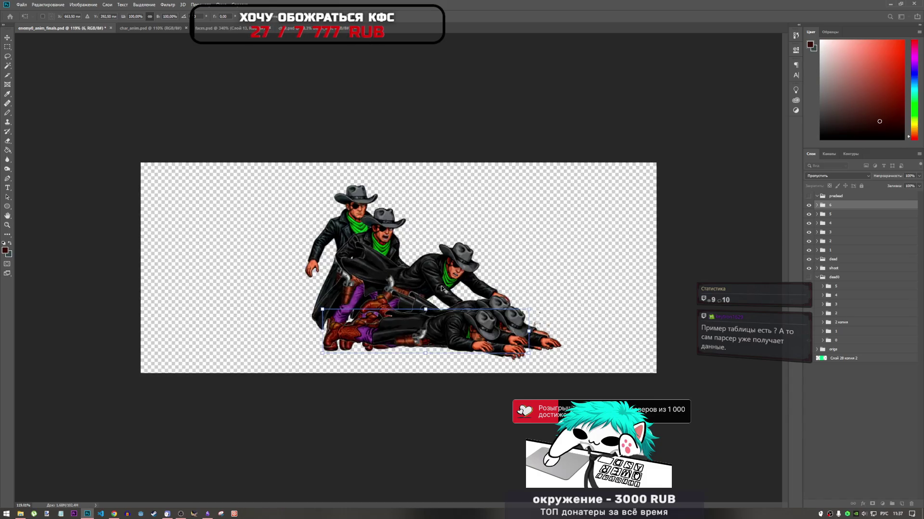
{"action": "left_click_drag", "start_coordinate": [462, 372], "coordinate": [575, 395]}
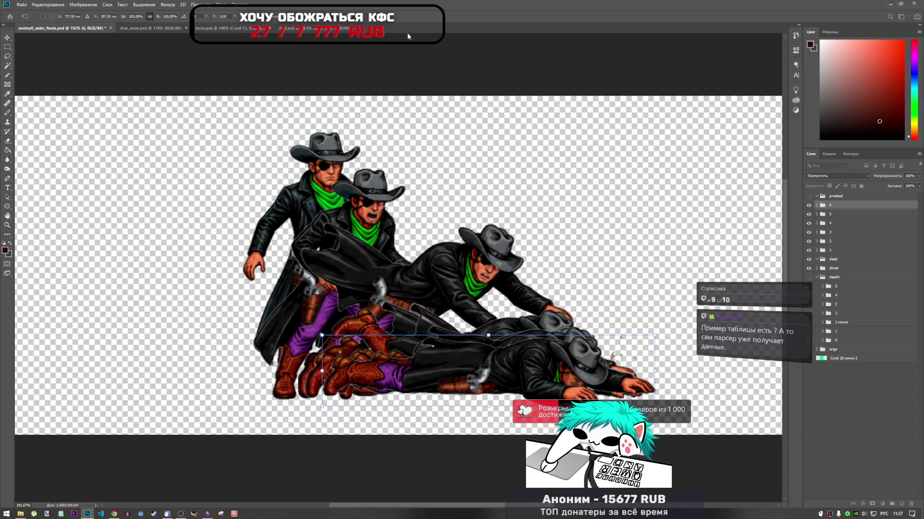
{"action": "key", "text": "Return"}
{"action": "key", "text": "r"}
Zoom in and out to inspect the stacked frames' alignment and select frame layer 1.
{"action": "scroll", "coordinate": [472, 174], "scroll_direction": "down", "scroll_amount": 1}
{"action": "scroll", "coordinate": [474, 216], "scroll_direction": "down", "scroll_amount": 1}
{"action": "scroll", "coordinate": [475, 250], "scroll_direction": "down", "scroll_amount": 1}
{"action": "scroll", "coordinate": [476, 282], "scroll_direction": "up", "scroll_amount": 1}
{"action": "scroll", "coordinate": [477, 283], "scroll_direction": "up", "scroll_amount": 1}
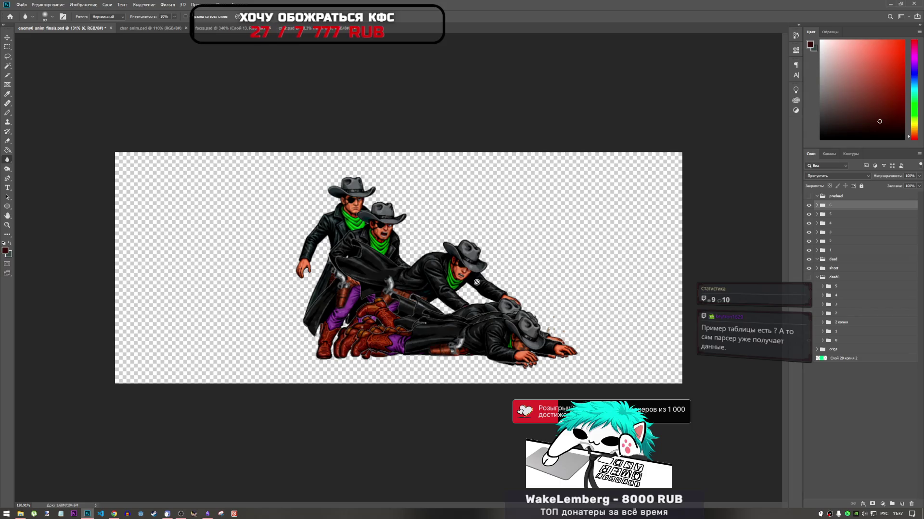
{"action": "scroll", "coordinate": [476, 282], "scroll_direction": "down", "scroll_amount": 1}
{"action": "scroll", "coordinate": [461, 274], "scroll_direction": "up", "scroll_amount": 1}
{"action": "scroll", "coordinate": [423, 255], "scroll_direction": "up", "scroll_amount": 2}
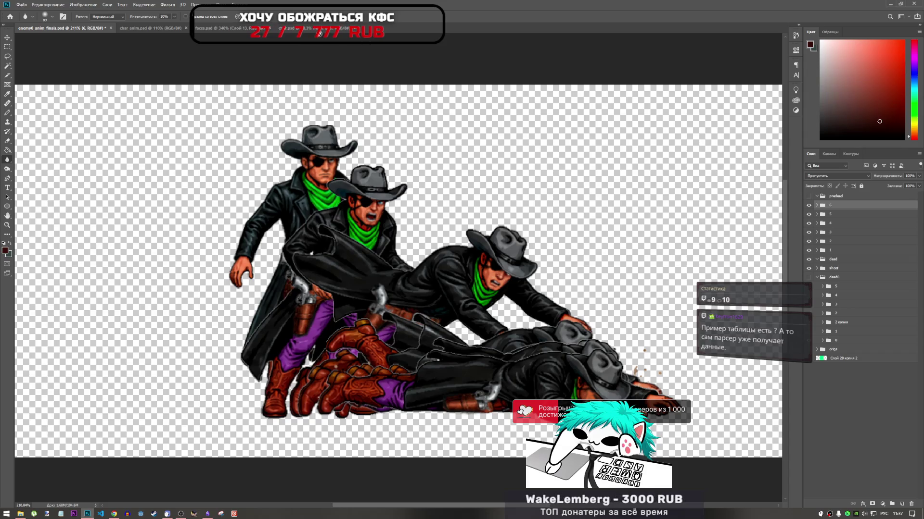
{"action": "scroll", "coordinate": [416, 324], "scroll_direction": "down", "scroll_amount": 5}
{"action": "scroll", "coordinate": [428, 313], "scroll_direction": "up", "scroll_amount": 2}
{"action": "scroll", "coordinate": [443, 298], "scroll_direction": "up", "scroll_amount": 1}
{"action": "scroll", "coordinate": [455, 283], "scroll_direction": "down", "scroll_amount": 1}
{"action": "scroll", "coordinate": [464, 274], "scroll_direction": "down", "scroll_amount": 1}
{"action": "scroll", "coordinate": [464, 275], "scroll_direction": "up", "scroll_amount": 2}
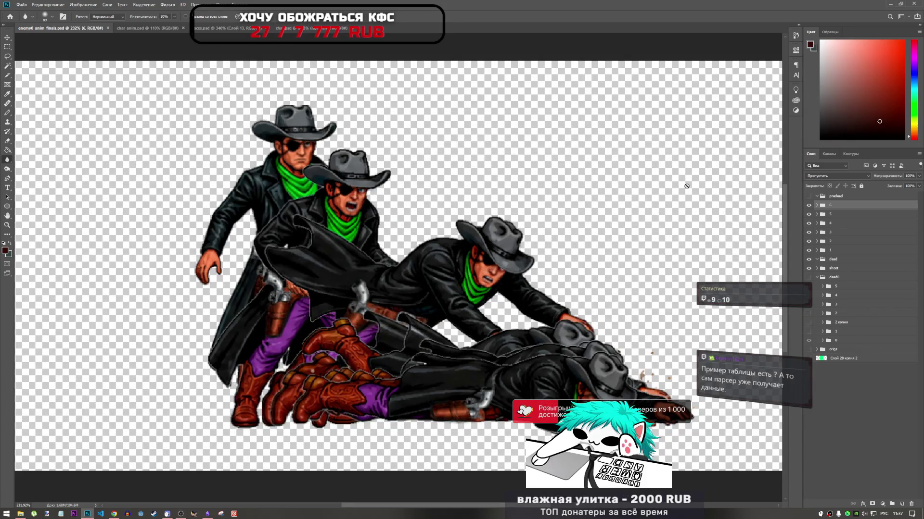
{"action": "left_click", "coordinate": [874, 250]}
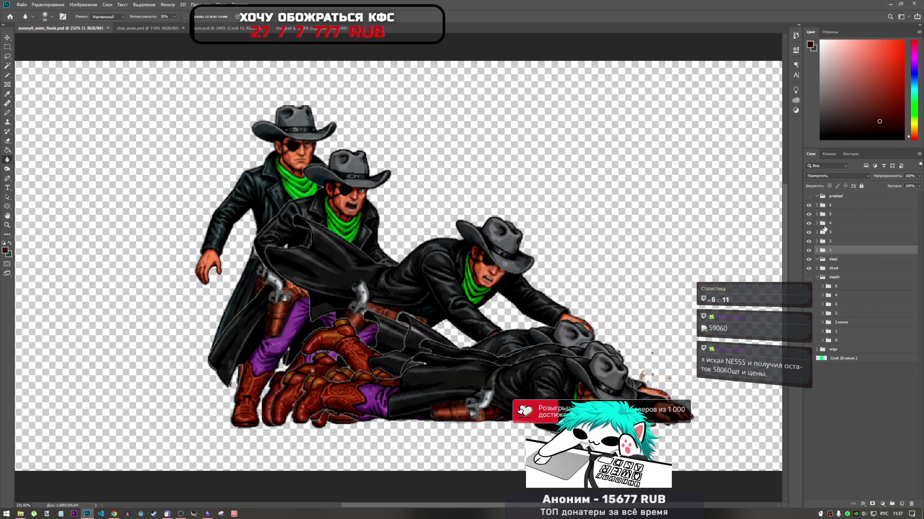
{"action": "scroll", "coordinate": [464, 326], "scroll_direction": "down", "scroll_amount": 5}
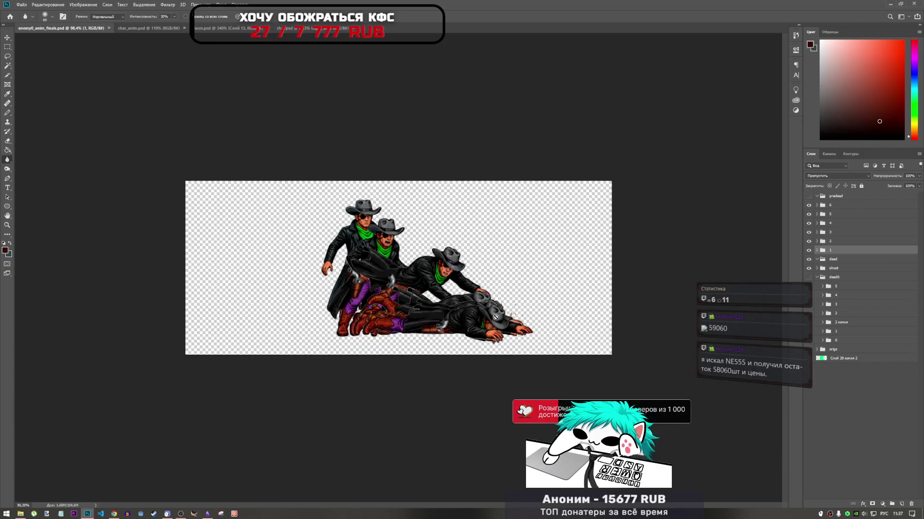
{"action": "scroll", "coordinate": [497, 318], "scroll_direction": "up", "scroll_amount": 1}
{"action": "left_click", "coordinate": [839, 247], "text": "ctrl"}
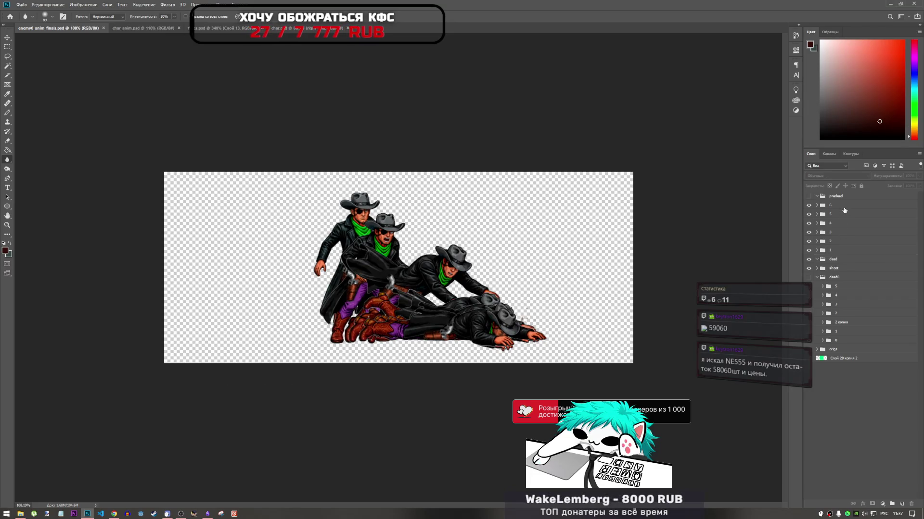
{"action": "left_click", "coordinate": [831, 253]}
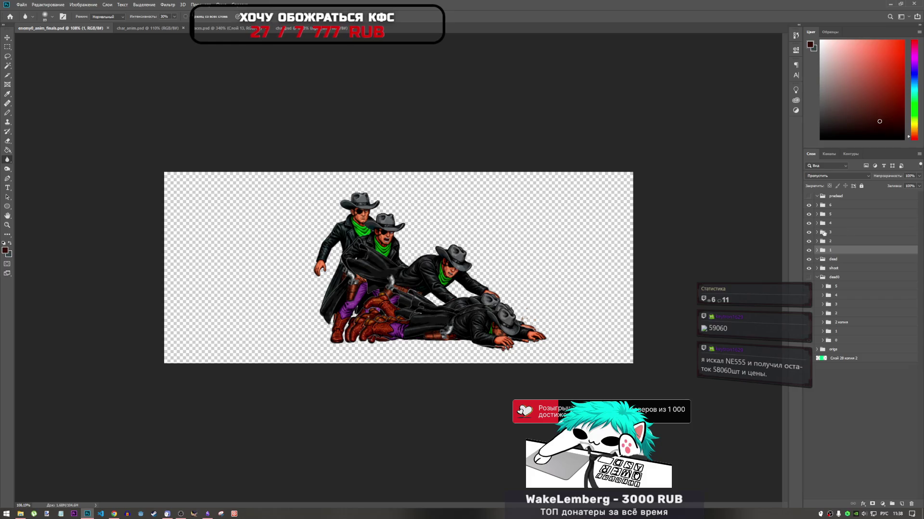
Toggle frames 3, 4 and 5 off and on to check alignment, then select frames 1–6.
{"action": "left_click", "coordinate": [809, 233]}
{"action": "left_click", "coordinate": [808, 233]}
{"action": "left_click", "coordinate": [809, 223]}
{"action": "left_click", "coordinate": [809, 223]}
{"action": "left_click", "coordinate": [808, 215]}
{"action": "left_click", "coordinate": [809, 215]}
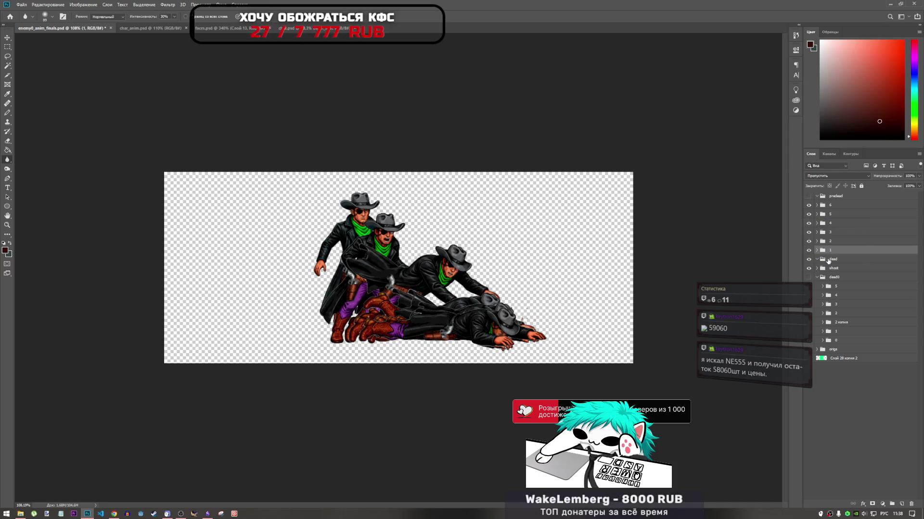
{"action": "left_click", "coordinate": [828, 260]}
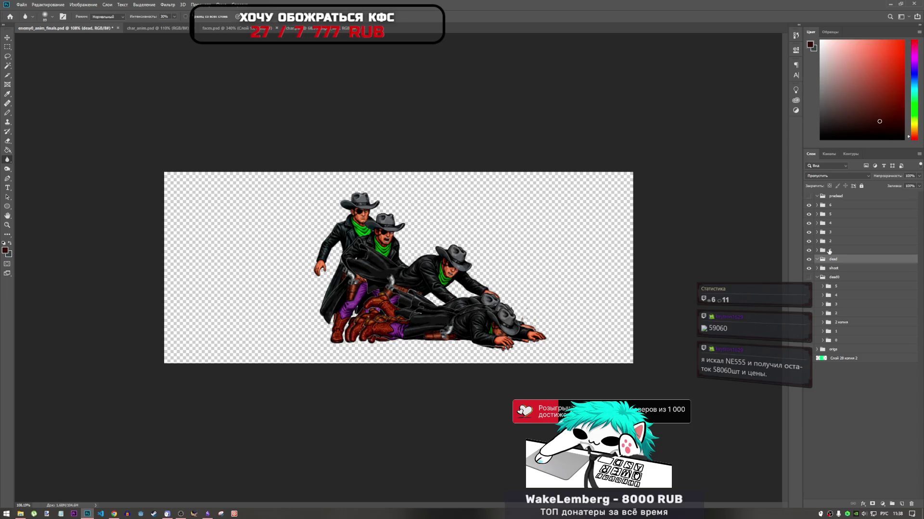
{"action": "left_click", "coordinate": [829, 250]}
{"action": "left_click", "coordinate": [835, 206], "text": "shift"}
Close the Layer Style dialog, drag frames 1–6 into the 'dead' group, and select that group.
{"action": "double_click", "coordinate": [835, 208]}
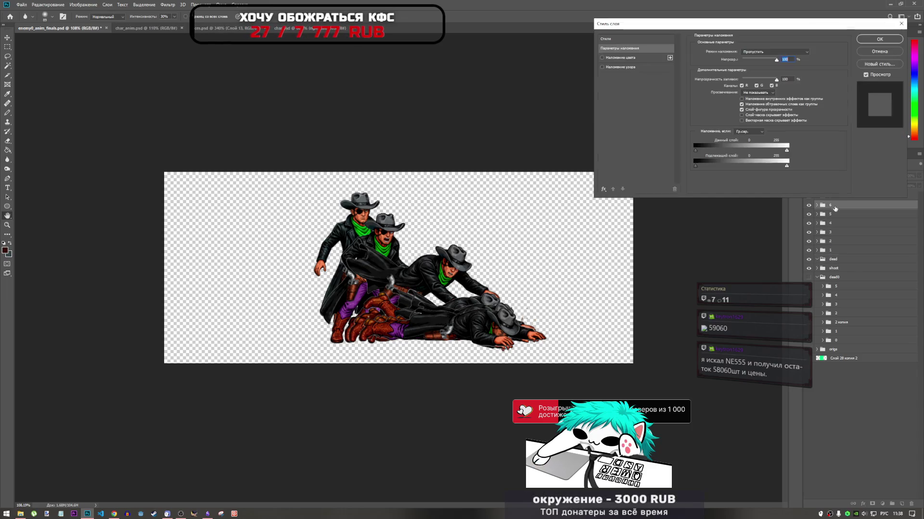
{"action": "key", "text": "Escape"}
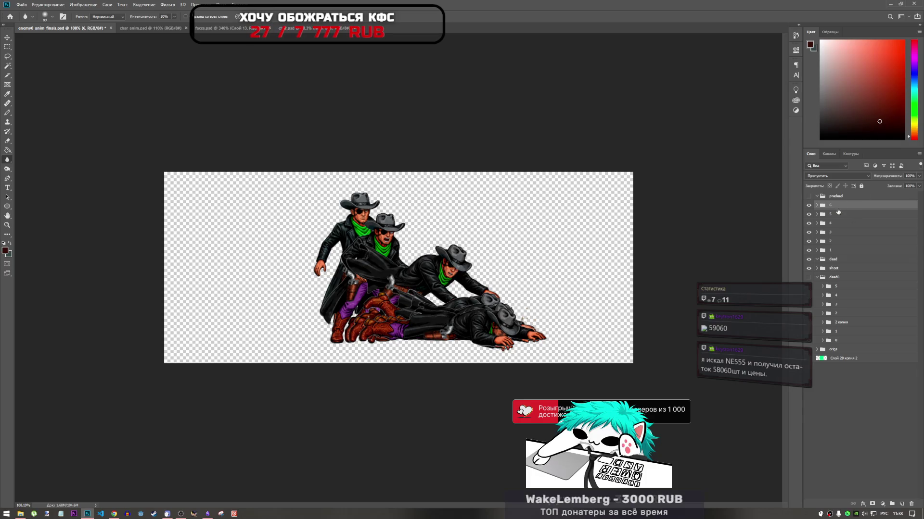
{"action": "left_click", "coordinate": [838, 250], "text": "shift"}
{"action": "left_click_drag", "start_coordinate": [837, 250], "coordinate": [838, 260]}
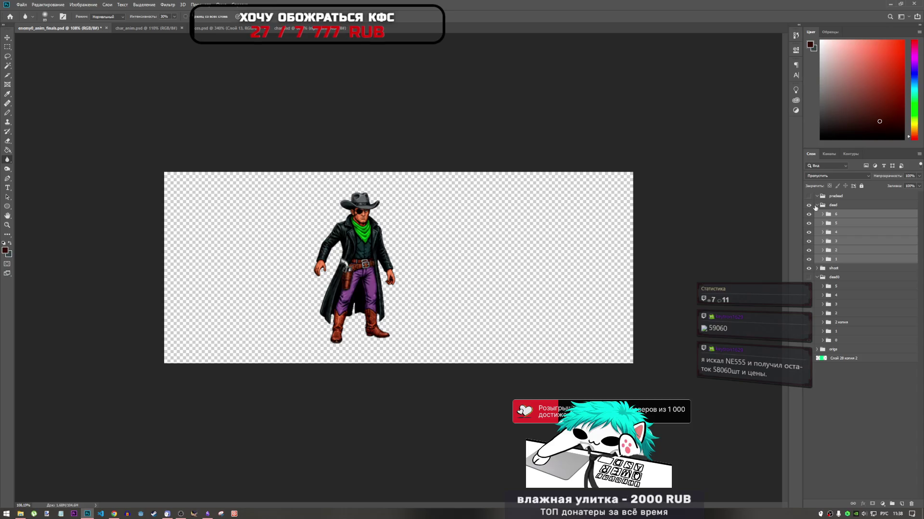
{"action": "left_click", "coordinate": [814, 207]}
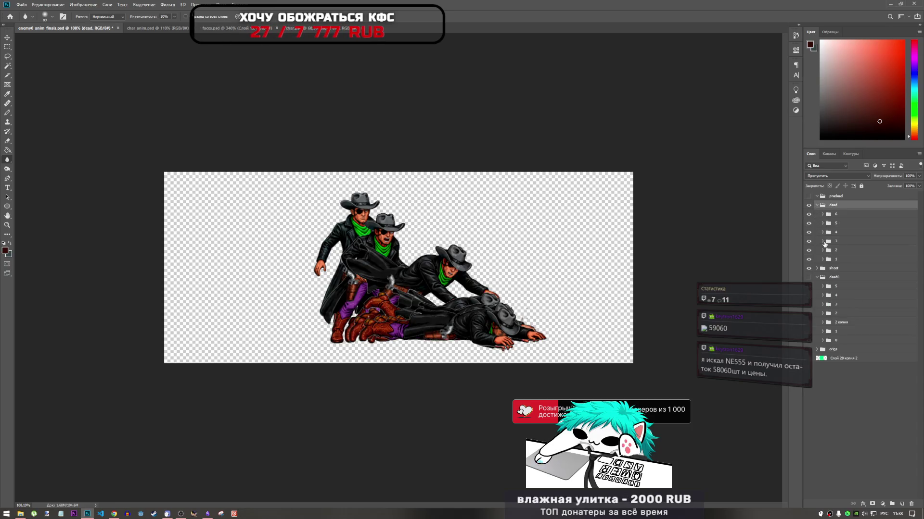
{"action": "key", "text": "ctrl+alt+a"}
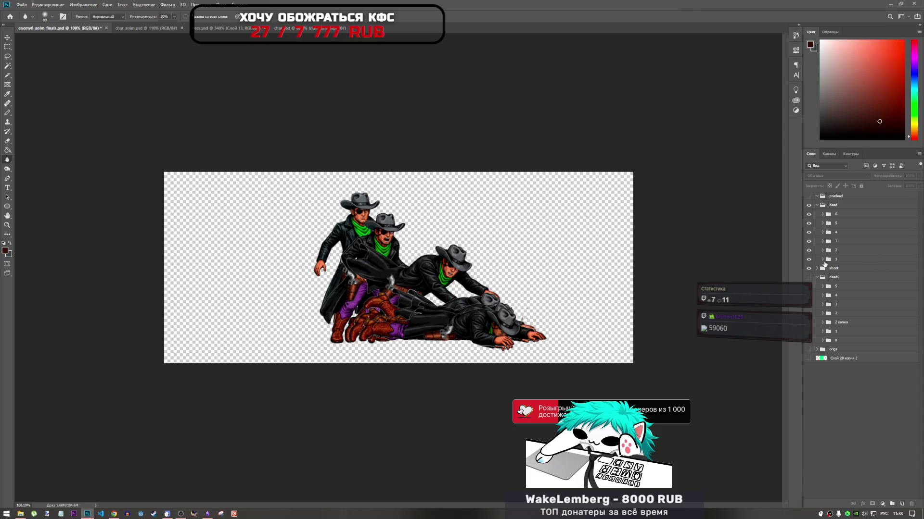
{"action": "left_click", "coordinate": [832, 205]}
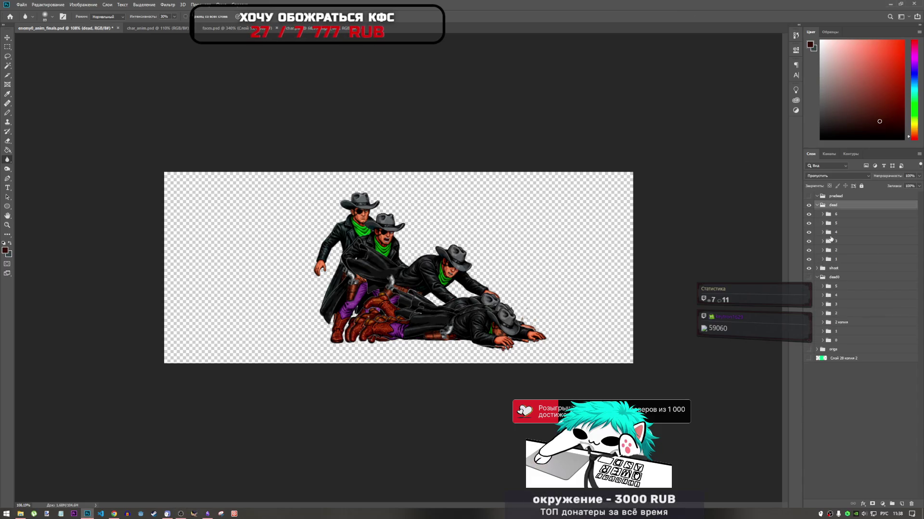
{"action": "left_click", "coordinate": [837, 261]}
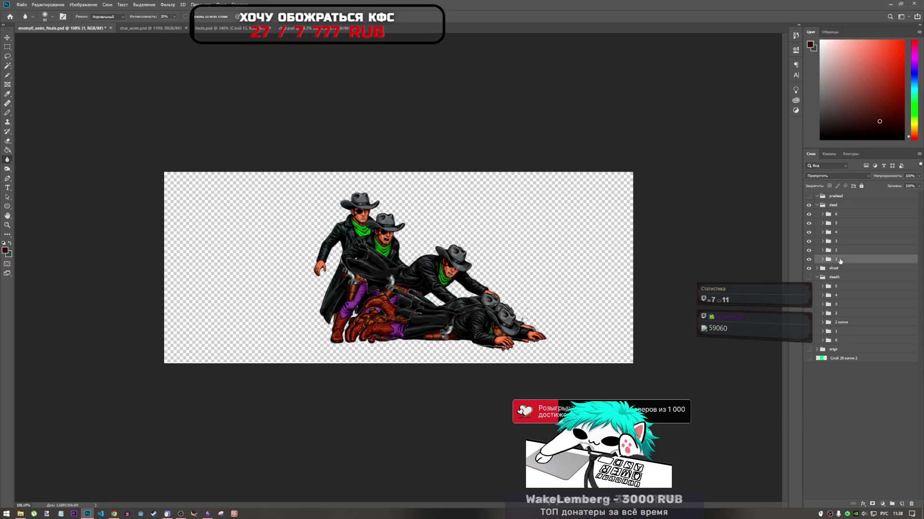
{"action": "left_click", "coordinate": [822, 206]}
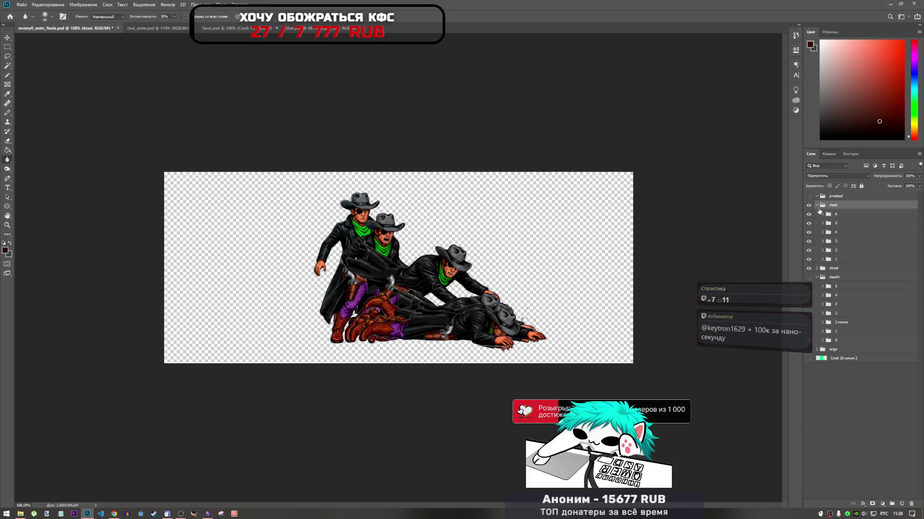
{"action": "left_click", "coordinate": [822, 218]}
{"action": "left_click", "coordinate": [844, 260], "text": "shift"}
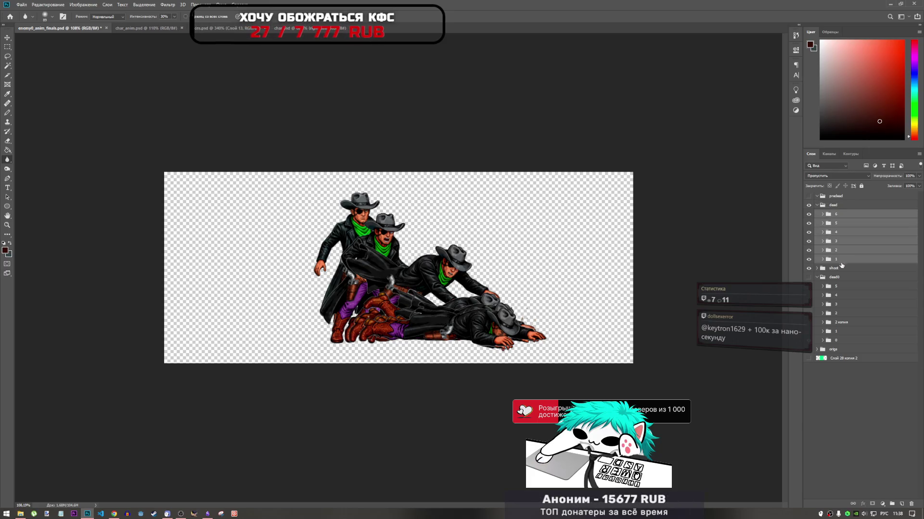
{"action": "left_click", "coordinate": [842, 206]}
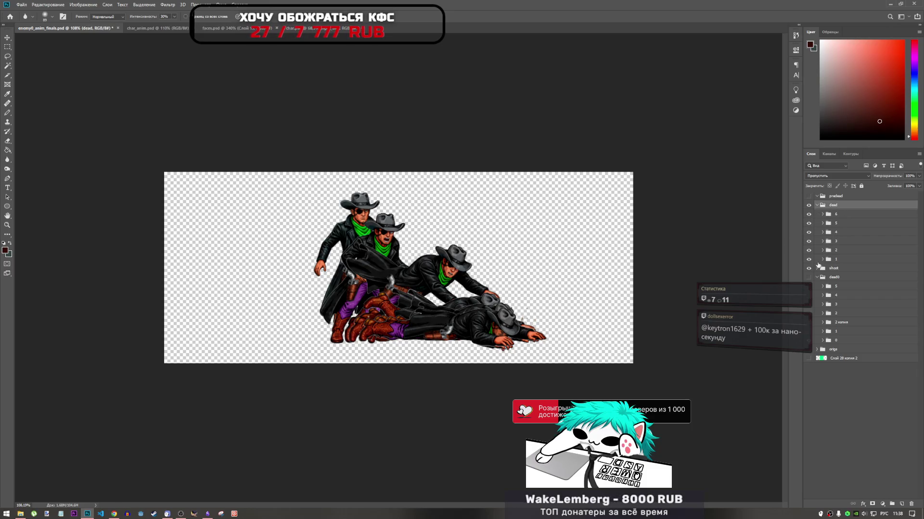
{"action": "left_click", "coordinate": [845, 212]}
{"action": "left_click", "coordinate": [845, 207]}
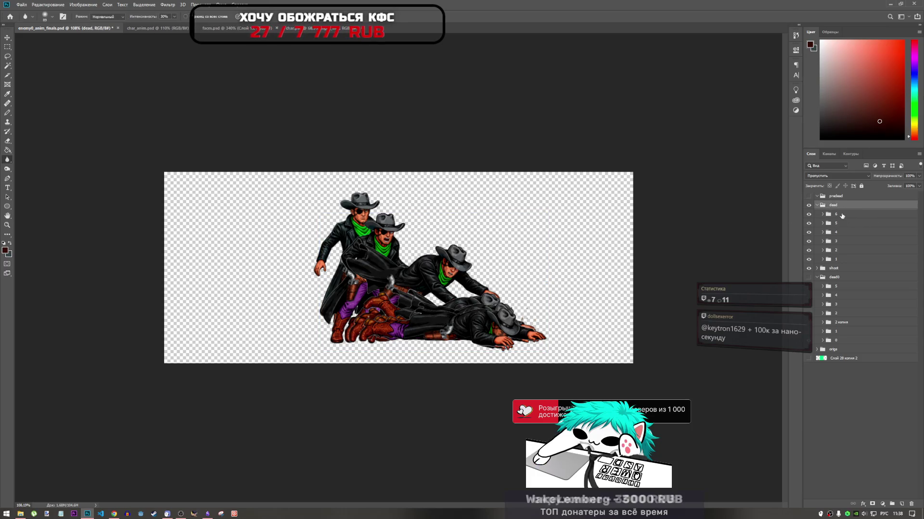
{"action": "left_click", "coordinate": [843, 216]}
{"action": "left_click", "coordinate": [841, 261]}
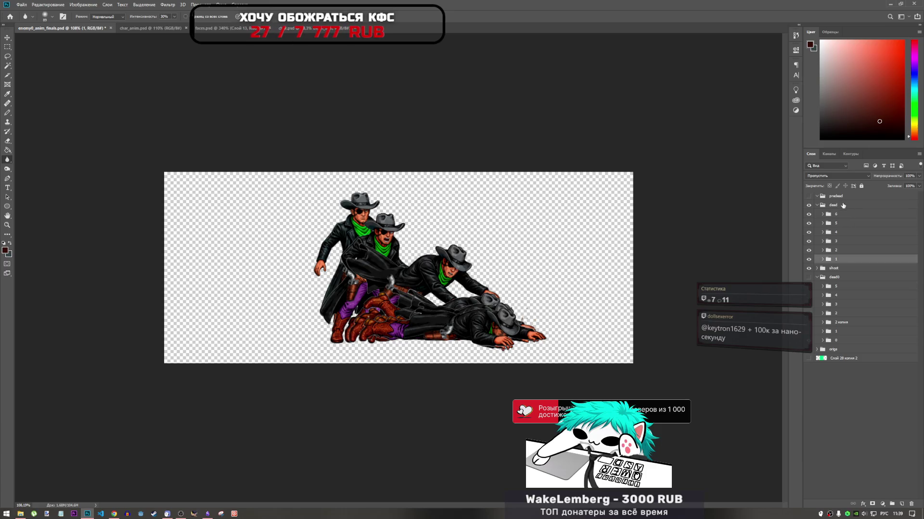
{"action": "left_click", "coordinate": [843, 216], "text": "shift"}
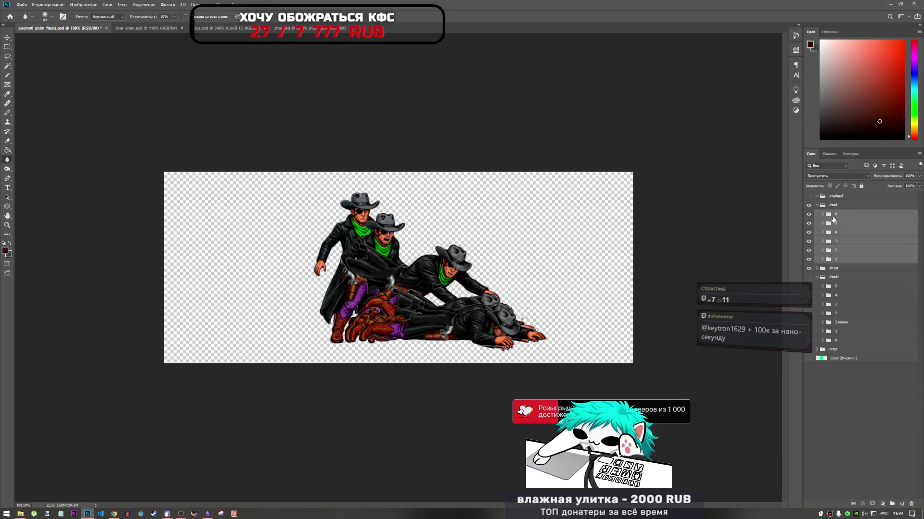
{"action": "left_click", "coordinate": [839, 249]}
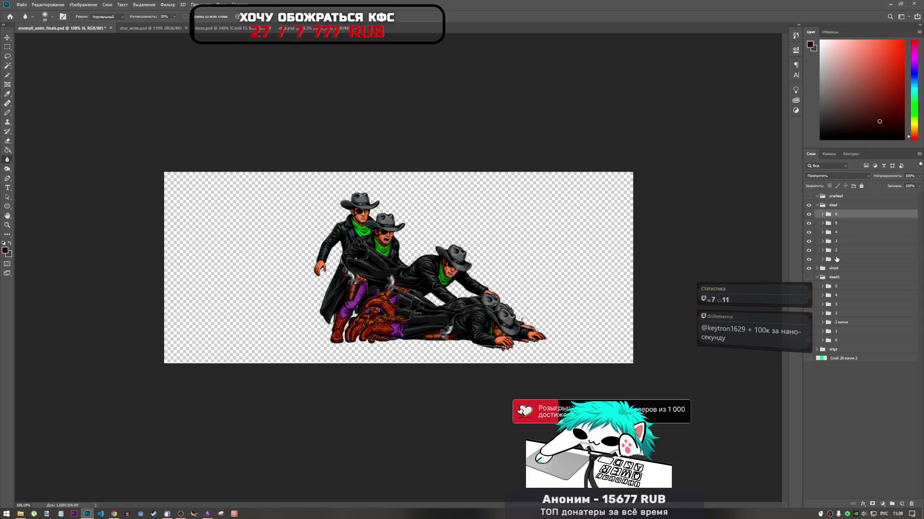
{"action": "left_click", "coordinate": [836, 259]}
{"action": "left_click", "coordinate": [830, 218], "text": "shift"}
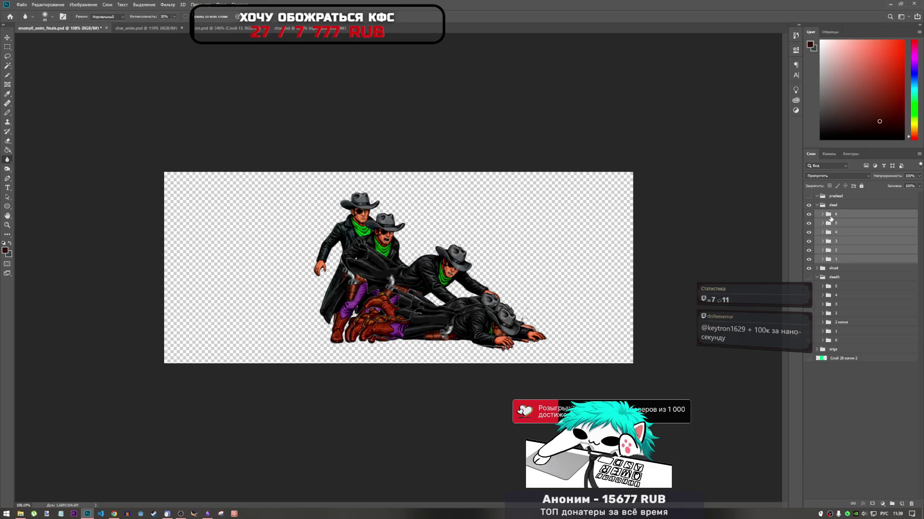
{"action": "left_click", "coordinate": [837, 259]}
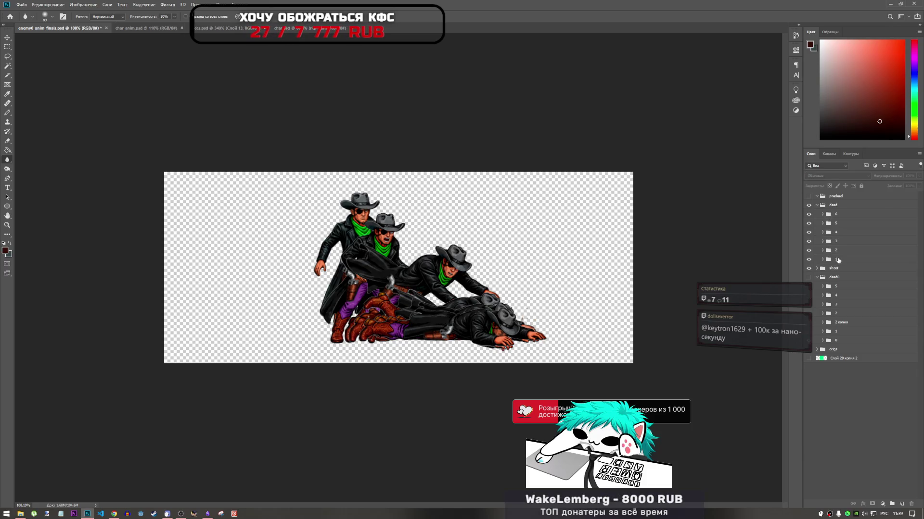
{"action": "left_click", "coordinate": [831, 218], "text": "shift"}
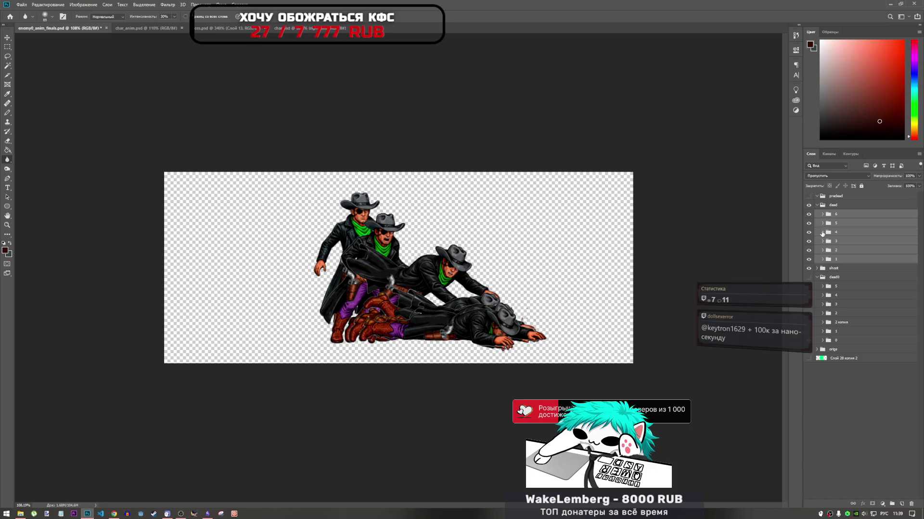
{"action": "left_click", "coordinate": [837, 259]}
{"action": "left_click", "coordinate": [828, 215], "text": "shift"}
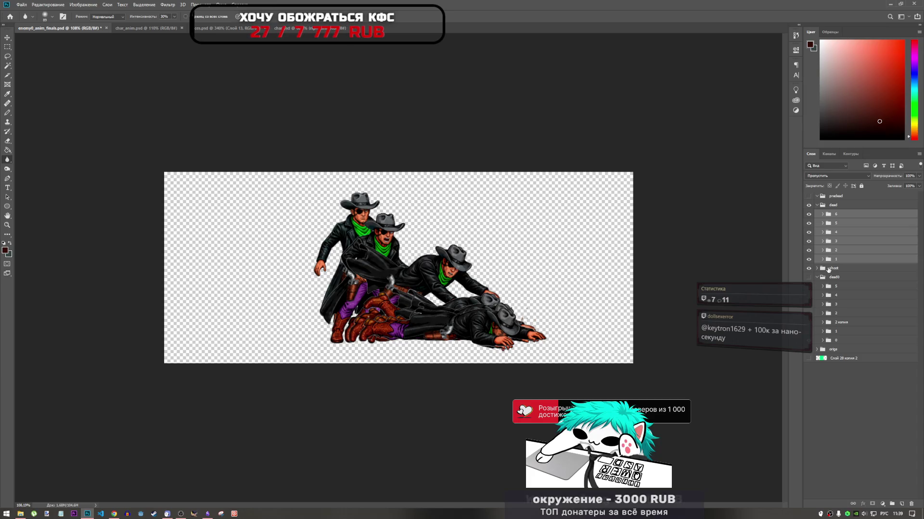
{"action": "left_click", "coordinate": [831, 258], "text": "ctrl"}
{"action": "left_click", "coordinate": [829, 260]}
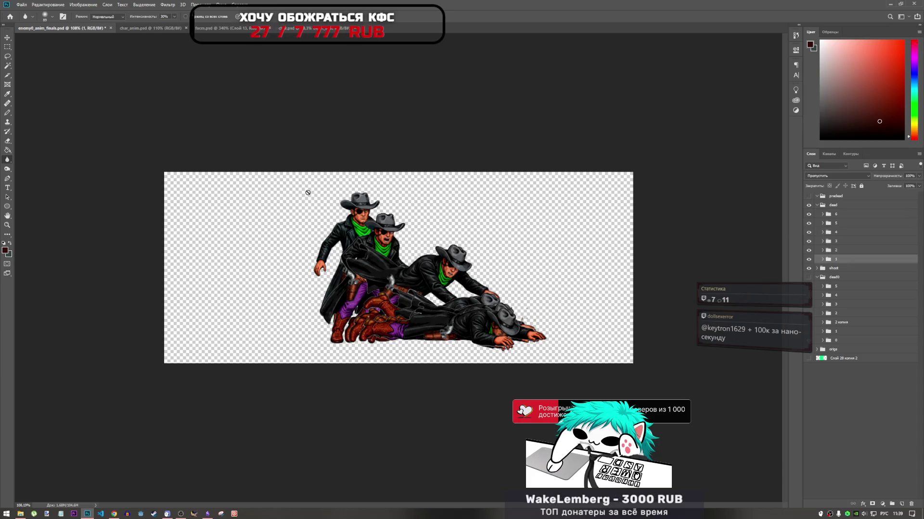
{"action": "left_click", "coordinate": [140, 30]}
{"action": "left_click", "coordinate": [80, 30]}
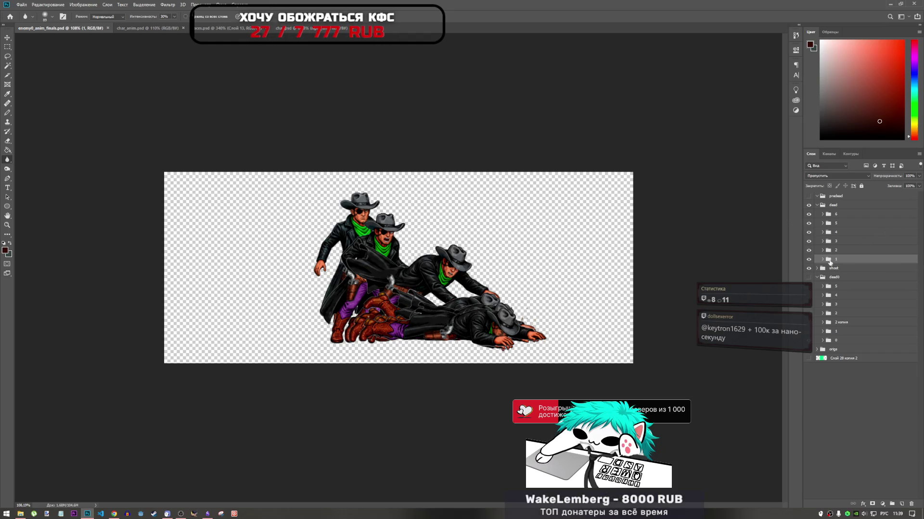
{"action": "left_click", "coordinate": [809, 260]}
{"action": "left_click", "coordinate": [808, 259]}
{"action": "left_click_drag", "start_coordinate": [809, 250], "coordinate": [808, 204]}
{"action": "left_click", "coordinate": [808, 205]}
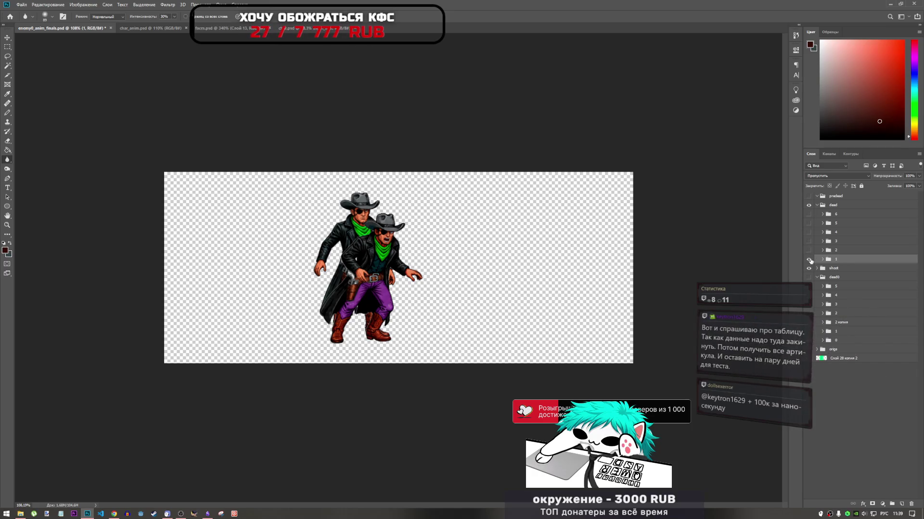
{"action": "left_click", "coordinate": [808, 250]}
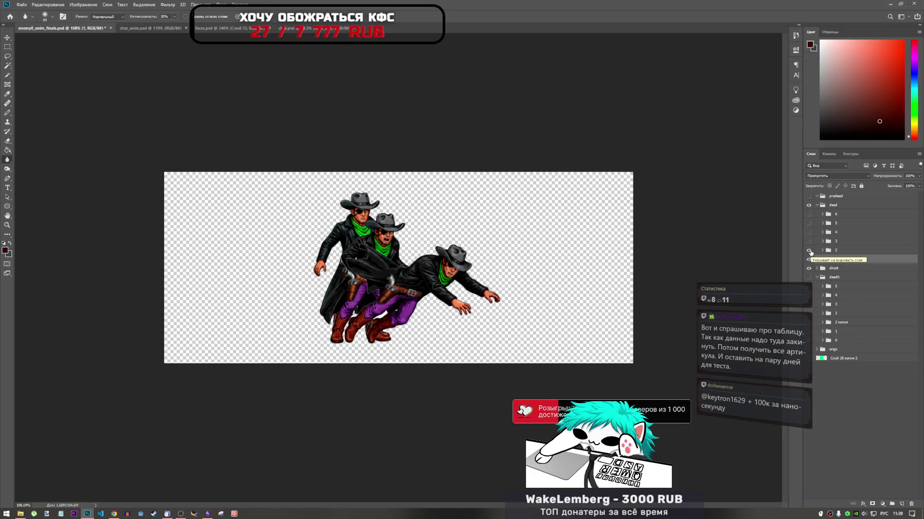
{"action": "left_click", "coordinate": [809, 241]}
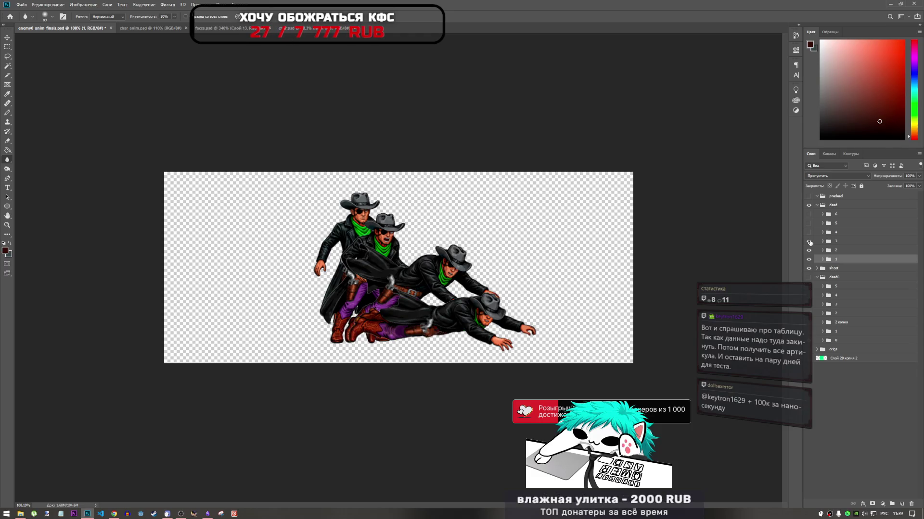
{"action": "left_click", "coordinate": [809, 232]}
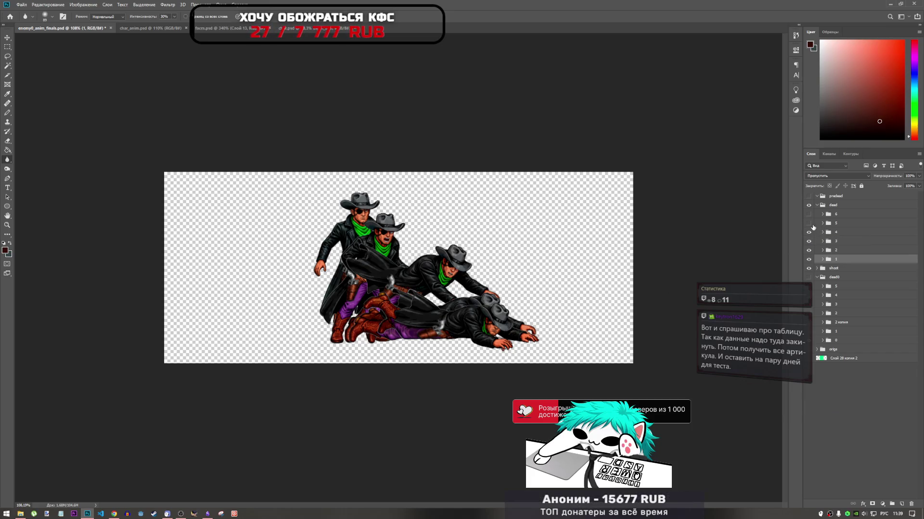
{"action": "left_click", "coordinate": [809, 224]}
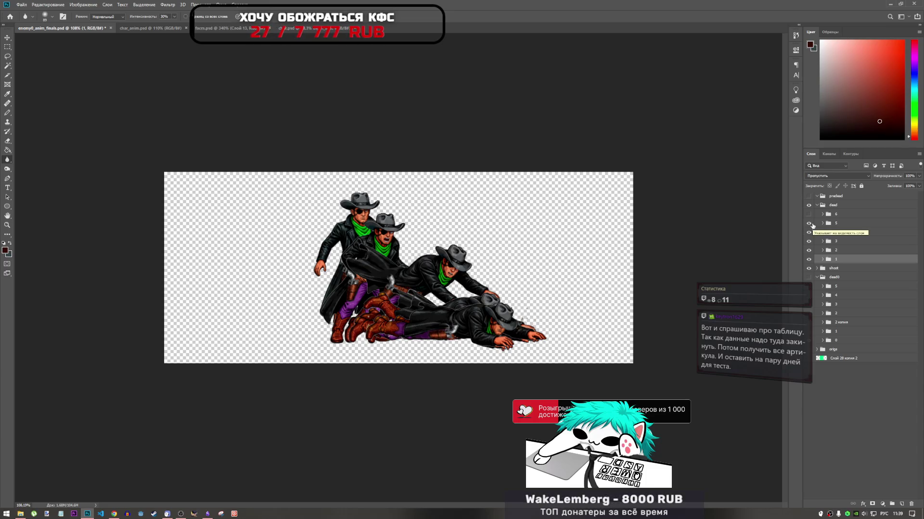
{"action": "left_click", "coordinate": [809, 214]}
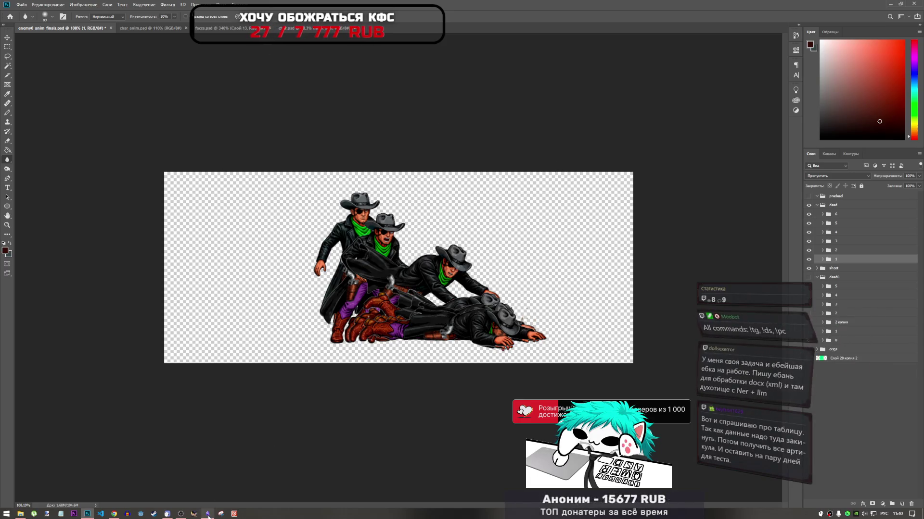
{"action": "left_click", "coordinate": [208, 514]}
{"action": "left_click", "coordinate": [208, 514]}
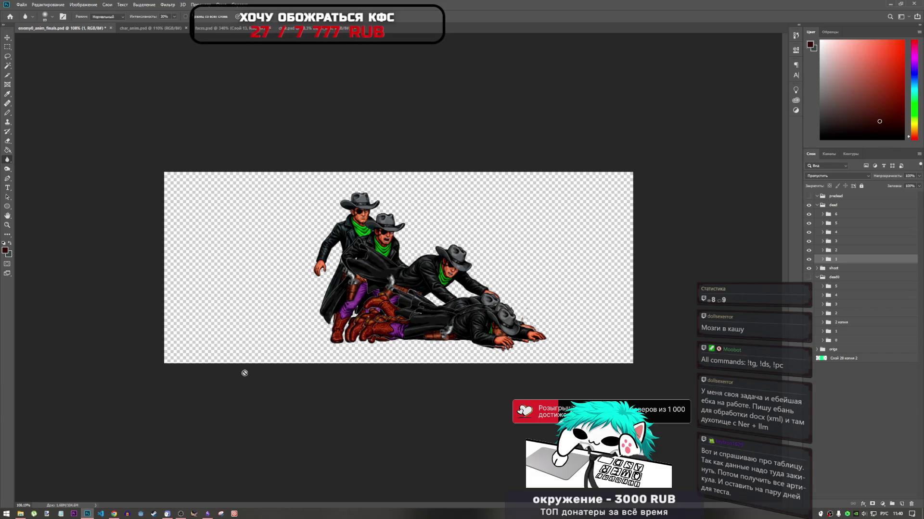
Bring Chrome forward, look through the open LCSC Register and API docs tabs, and open a new blank tab.
{"action": "left_click", "coordinate": [114, 514]}
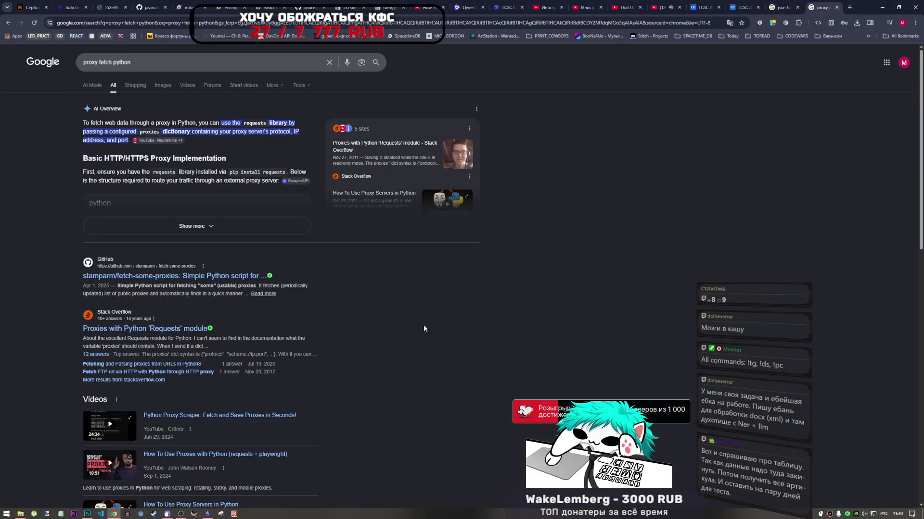
{"action": "left_click", "coordinate": [705, 6]}
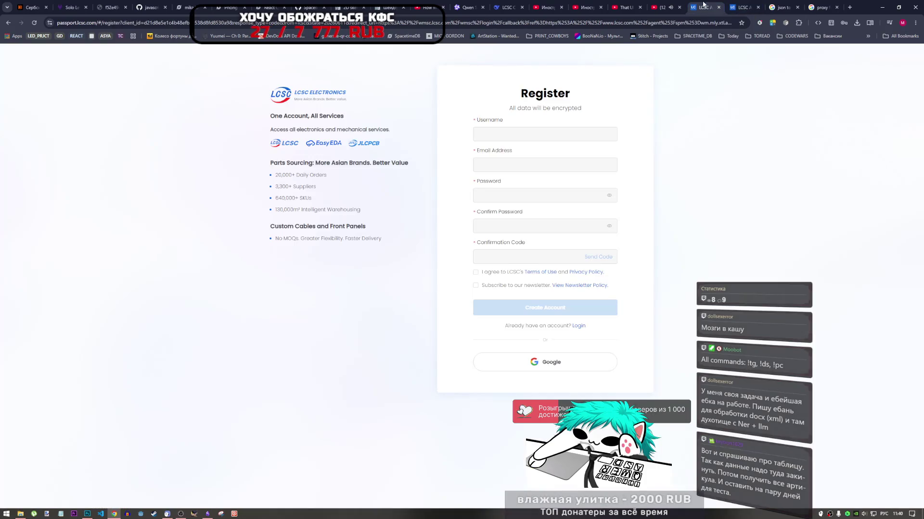
{"action": "left_click", "coordinate": [726, 5]}
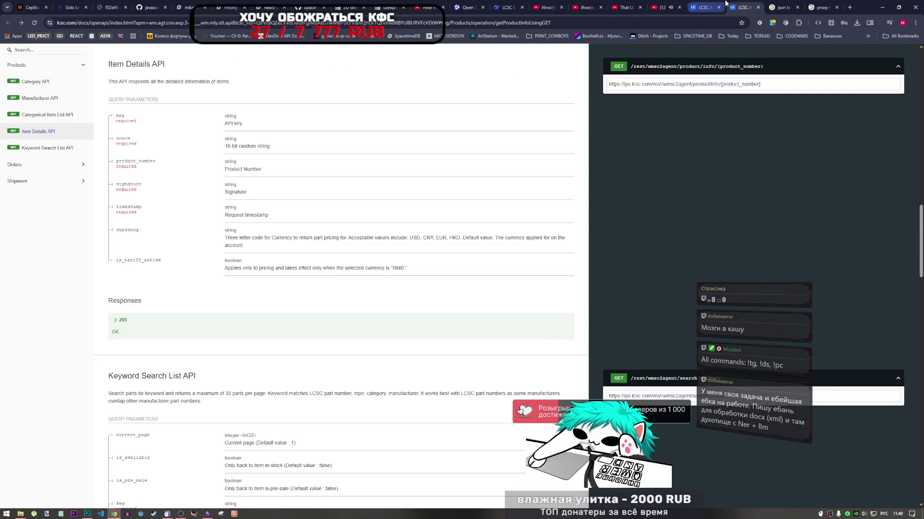
{"action": "left_click", "coordinate": [725, 4]}
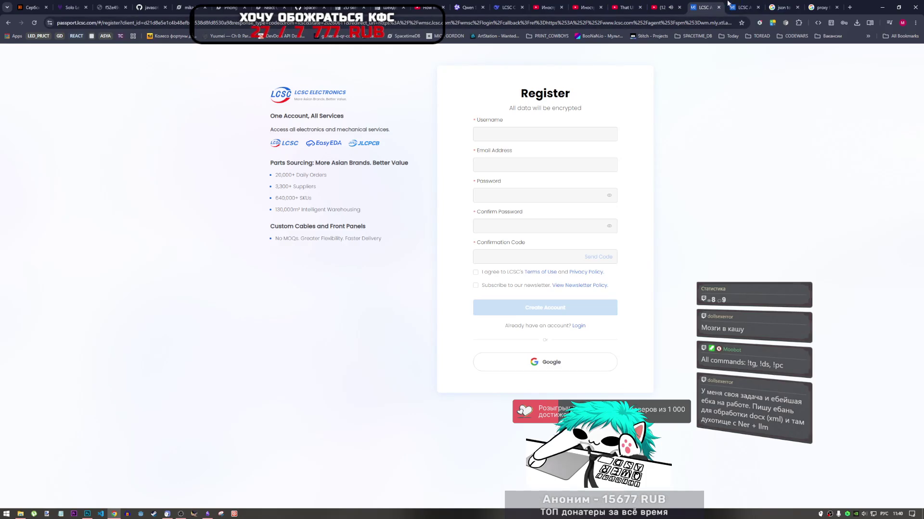
{"action": "left_click", "coordinate": [727, 4]}
{"action": "left_click", "coordinate": [849, 7]}
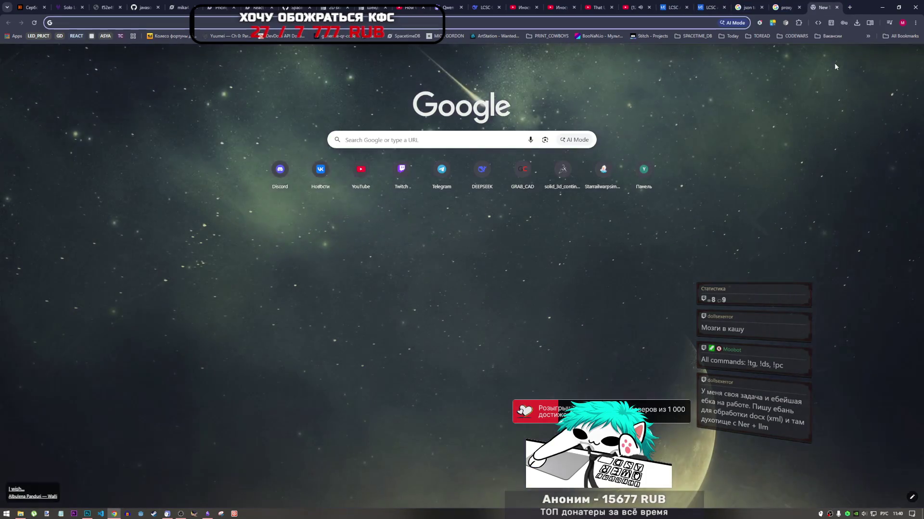
Switch the keyboard layout to English and type 'lsc' into the new tab.
{"action": "type", "text": "ыс"}
{"action": "key", "text": "BackSpace"}
{"action": "key", "text": "BackSpace"}
{"action": "key", "text": "alt+shift"}
{"action": "type", "text": "lsc"}
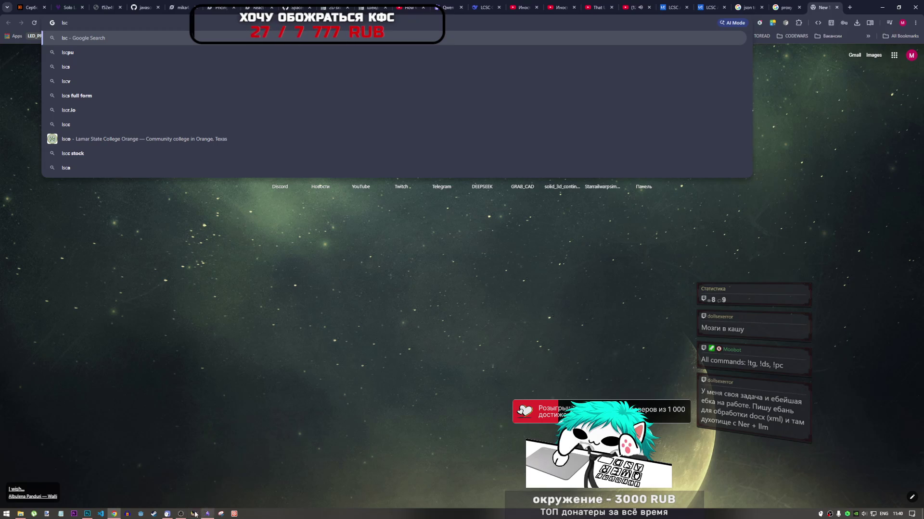
{"action": "left_click", "coordinate": [179, 513]}
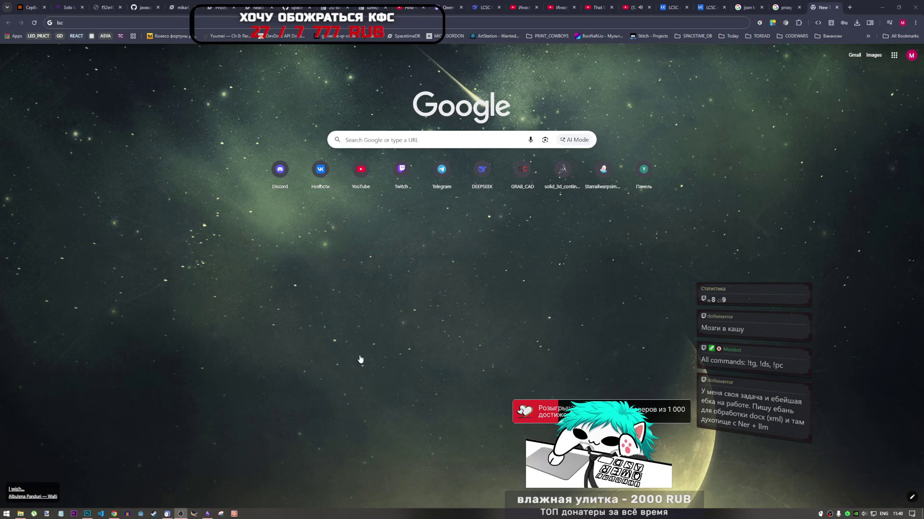
{"action": "left_click", "coordinate": [702, 23]}
{"action": "type", "text": "https://www.lcsc.com/"}
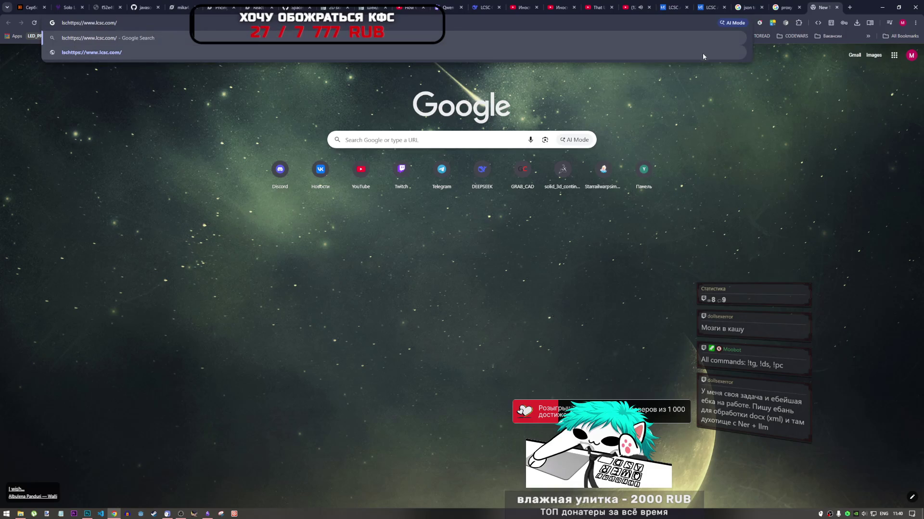
{"action": "key", "text": "ctrl+a"}
{"action": "type", "text": "https://www.lcsc.com/"}
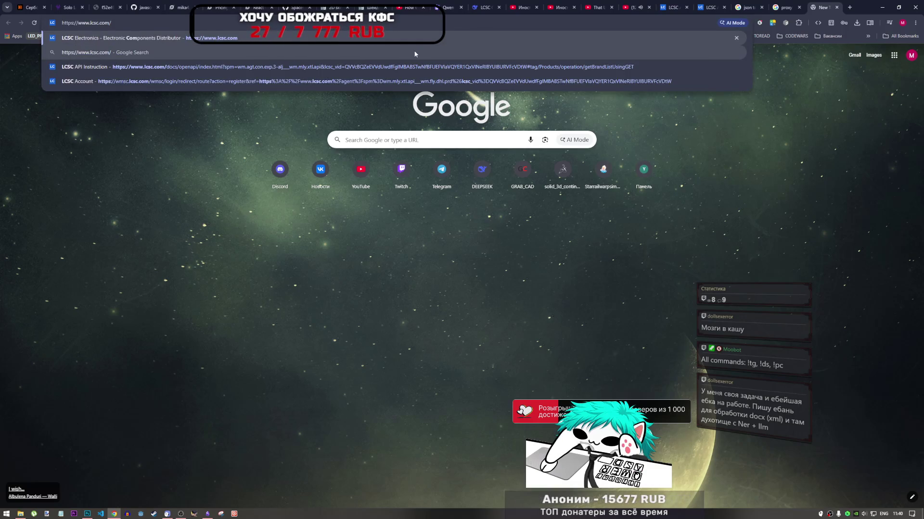
{"action": "key", "text": "Return"}
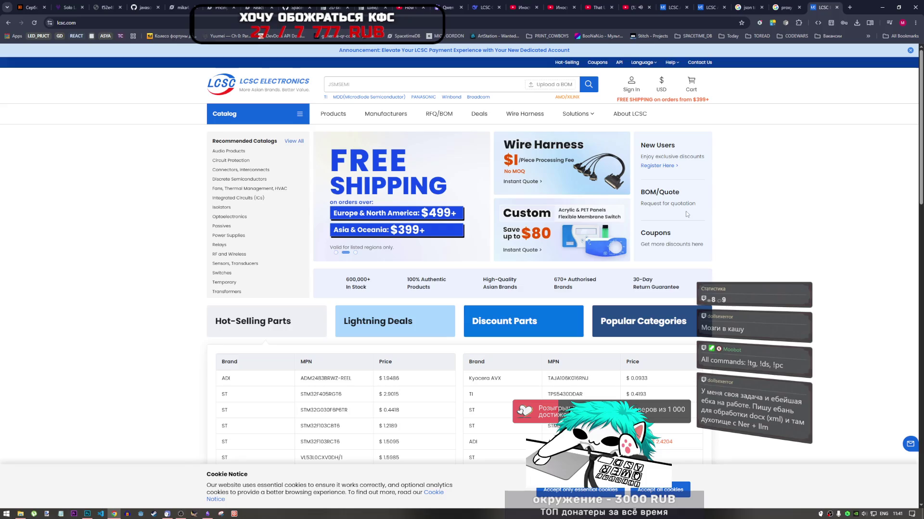
Scroll the LCSC homepage and open its manufacturers page.
{"action": "scroll", "coordinate": [598, 295], "scroll_direction": "down", "scroll_amount": 1}
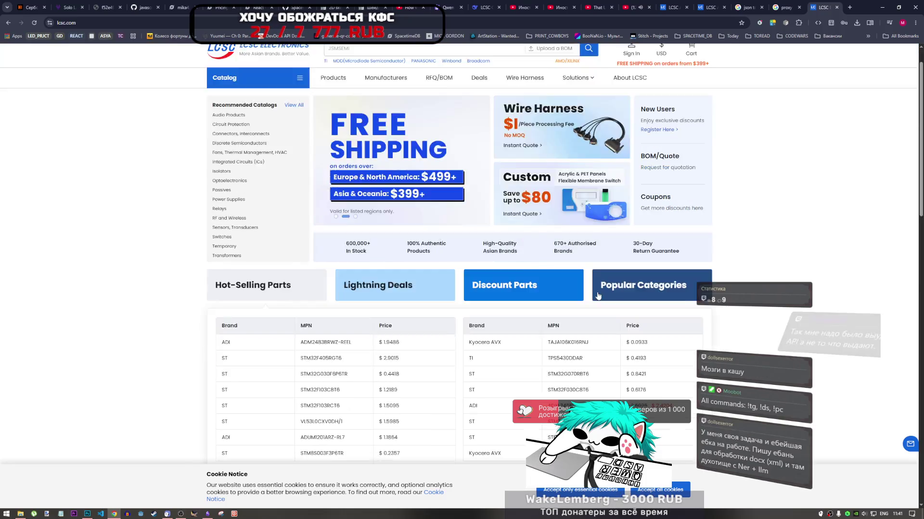
{"action": "scroll", "coordinate": [598, 295], "scroll_direction": "up", "scroll_amount": 1}
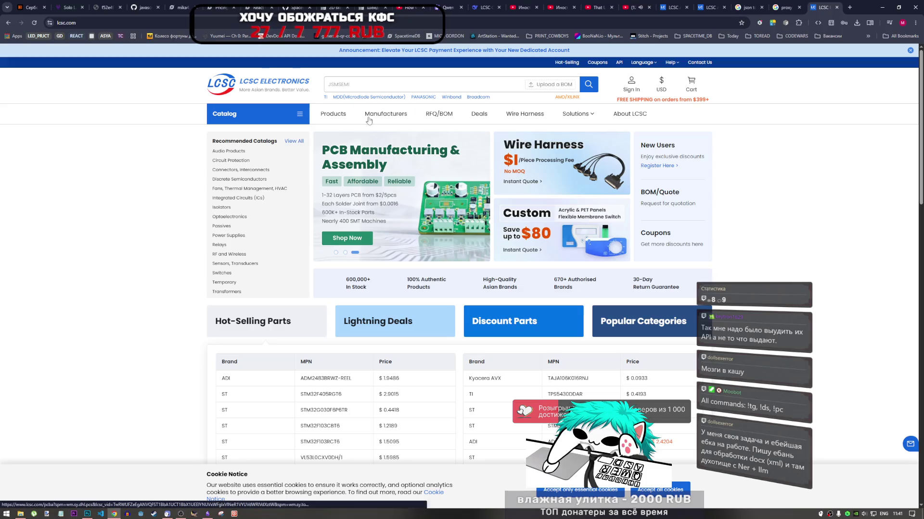
{"action": "left_click", "coordinate": [333, 114]}
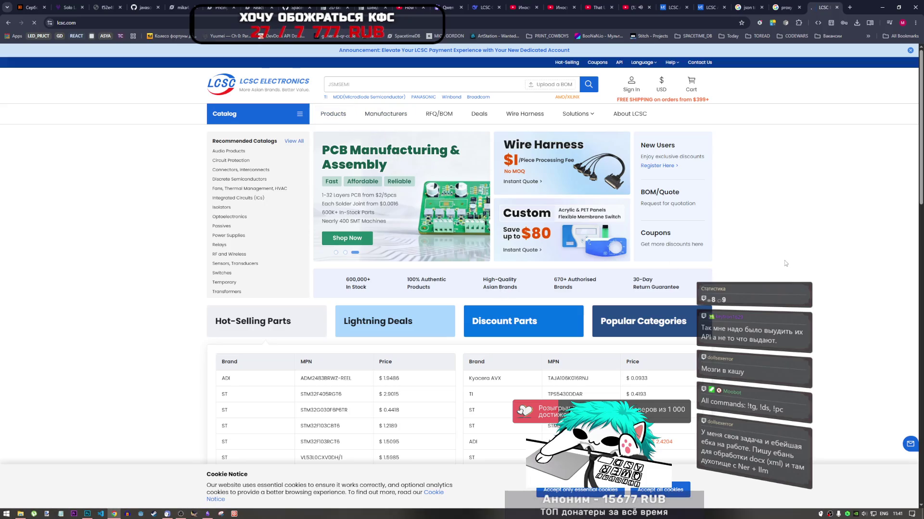
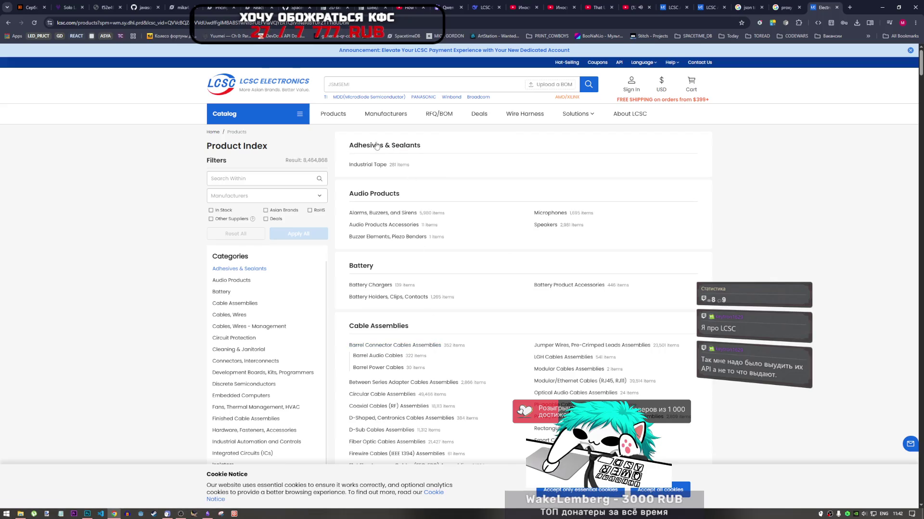
Visit the Adhesives & Sealants category, return to the LCSC product index, and highlight its heading.
{"action": "left_click", "coordinate": [408, 150]}
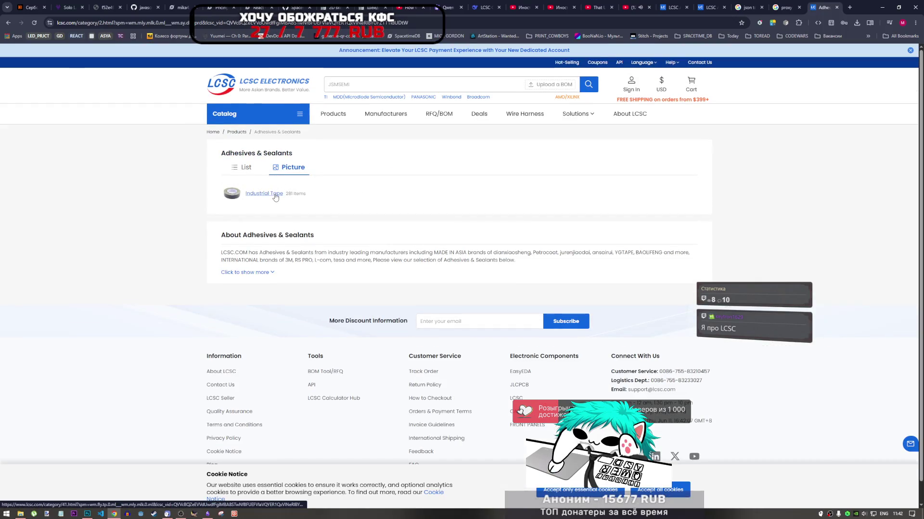
{"action": "left_click", "coordinate": [7, 23]}
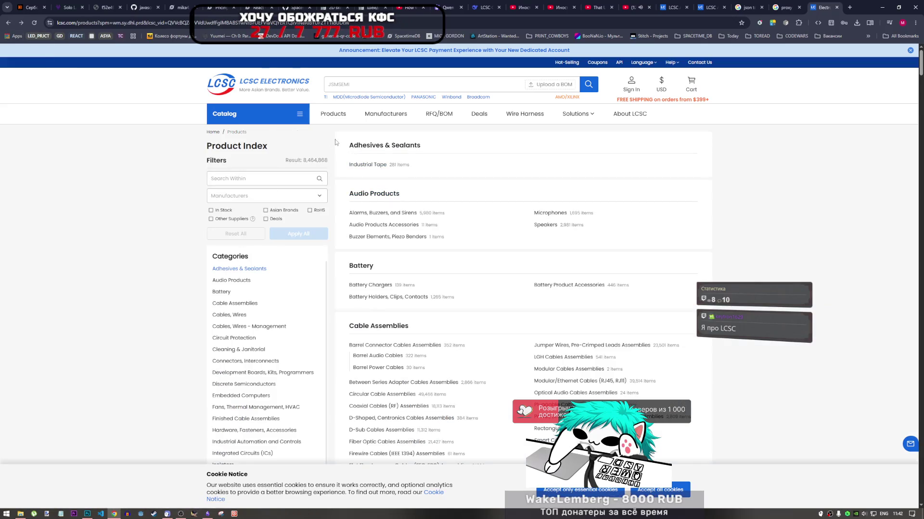
{"action": "left_click_drag", "start_coordinate": [335, 143], "coordinate": [450, 147]}
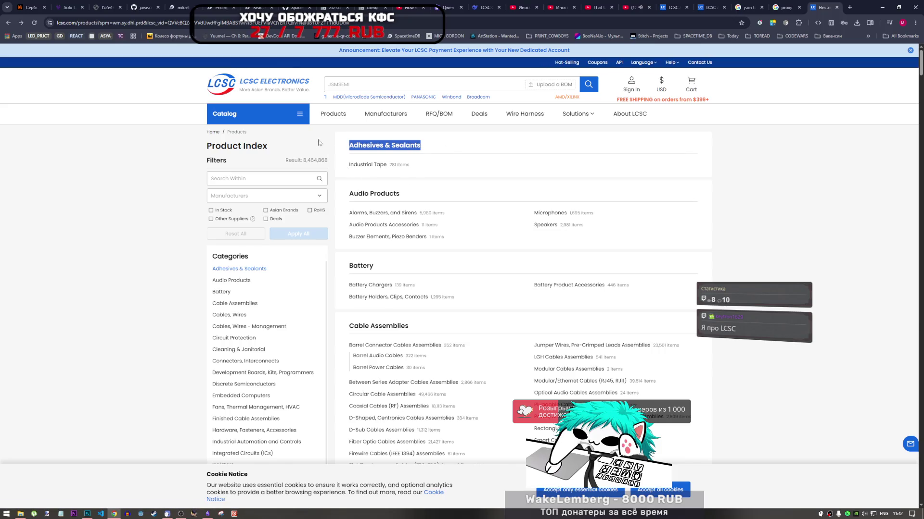
Go through the proxy search tab to the LCSC API documentation at Item Details API.
{"action": "left_click", "coordinate": [789, 7]}
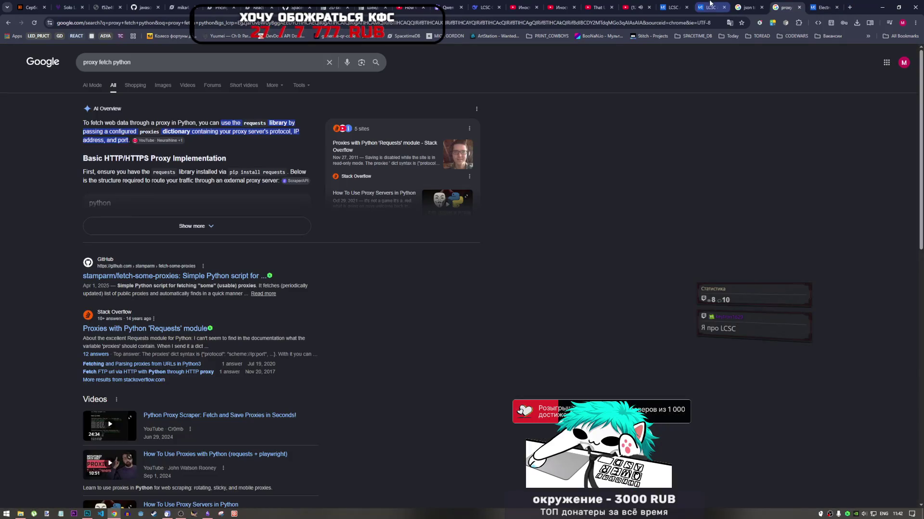
{"action": "left_click", "coordinate": [711, 7]}
{"action": "scroll", "coordinate": [149, 291], "scroll_direction": "down", "scroll_amount": 1}
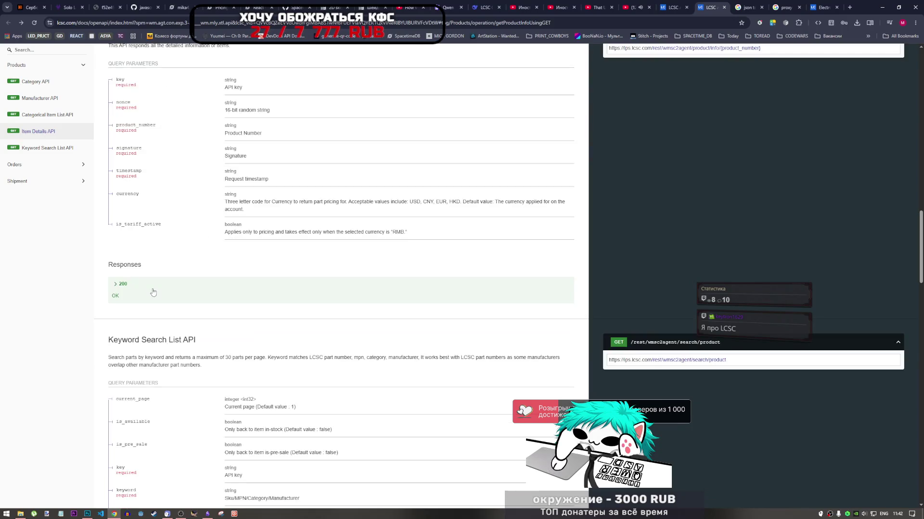
Highlight the Item Details API and Keyword Search List API headings in the docs.
{"action": "scroll", "coordinate": [149, 291], "scroll_direction": "up", "scroll_amount": 2}
{"action": "left_click_drag", "start_coordinate": [182, 138], "coordinate": [108, 137]}
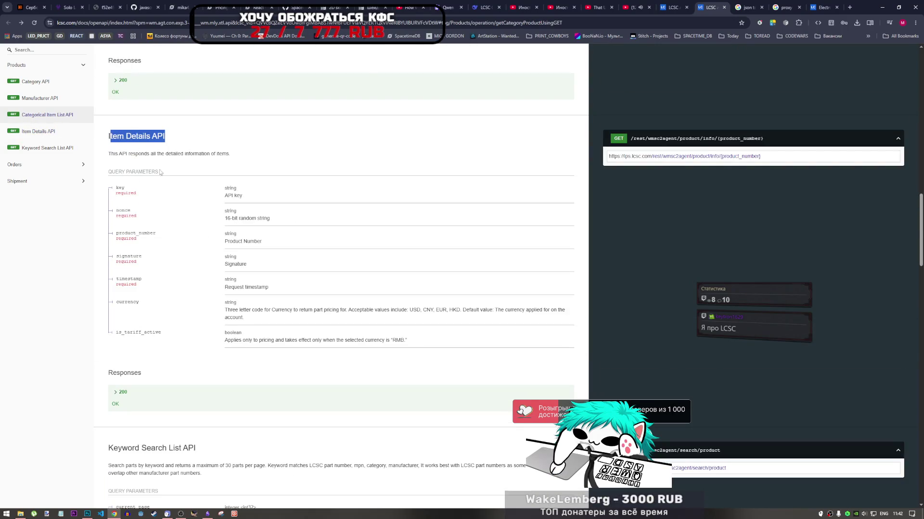
{"action": "scroll", "coordinate": [195, 243], "scroll_direction": "down", "scroll_amount": 5}
{"action": "left_click_drag", "start_coordinate": [207, 197], "coordinate": [109, 196]}
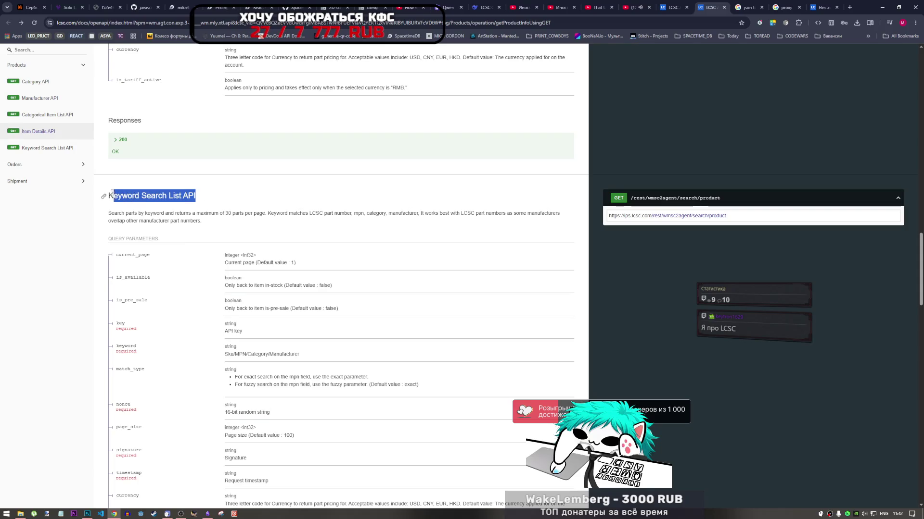
{"action": "left_click", "coordinate": [173, 227]}
Scroll to the Categorical Item List API section and highlight its heading and parameters.
{"action": "scroll", "coordinate": [176, 230], "scroll_direction": "down", "scroll_amount": 2}
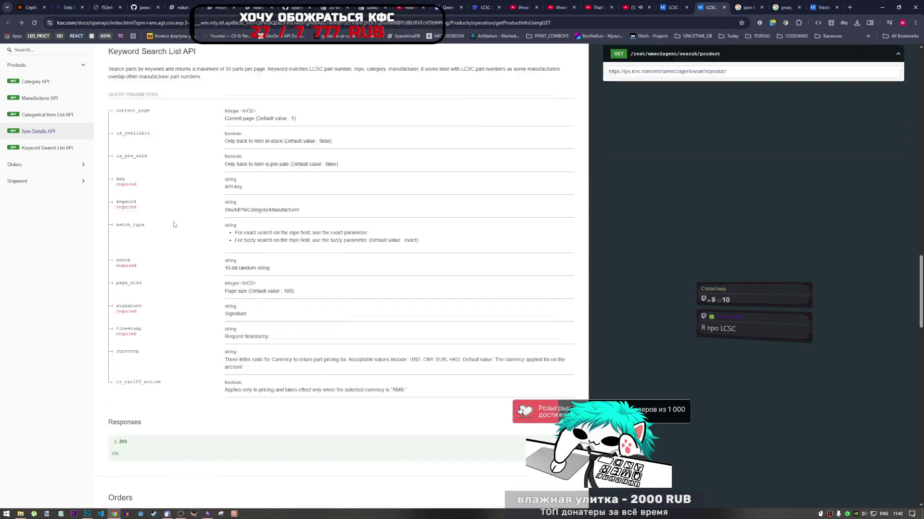
{"action": "scroll", "coordinate": [177, 231], "scroll_direction": "down", "scroll_amount": 6}
{"action": "scroll", "coordinate": [185, 269], "scroll_direction": "up", "scroll_amount": 5}
{"action": "scroll", "coordinate": [187, 279], "scroll_direction": "up", "scroll_amount": 10}
{"action": "scroll", "coordinate": [192, 285], "scroll_direction": "up", "scroll_amount": 3}
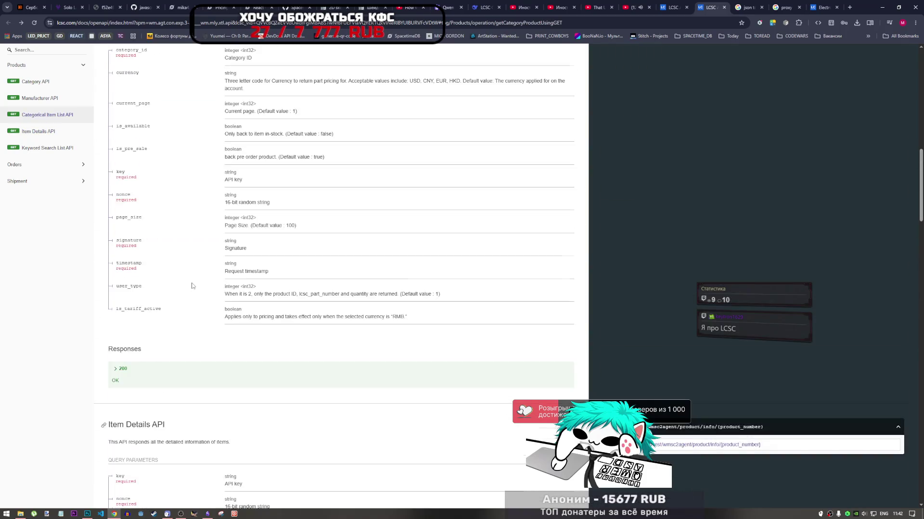
{"action": "scroll", "coordinate": [192, 284], "scroll_direction": "up", "scroll_amount": 8}
{"action": "left_click_drag", "start_coordinate": [109, 249], "coordinate": [407, 265]}
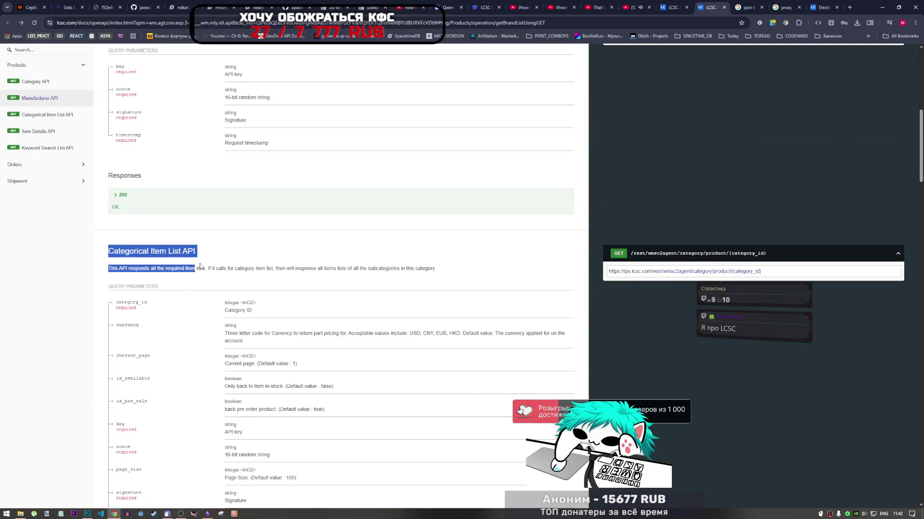
{"action": "left_click", "coordinate": [457, 270]}
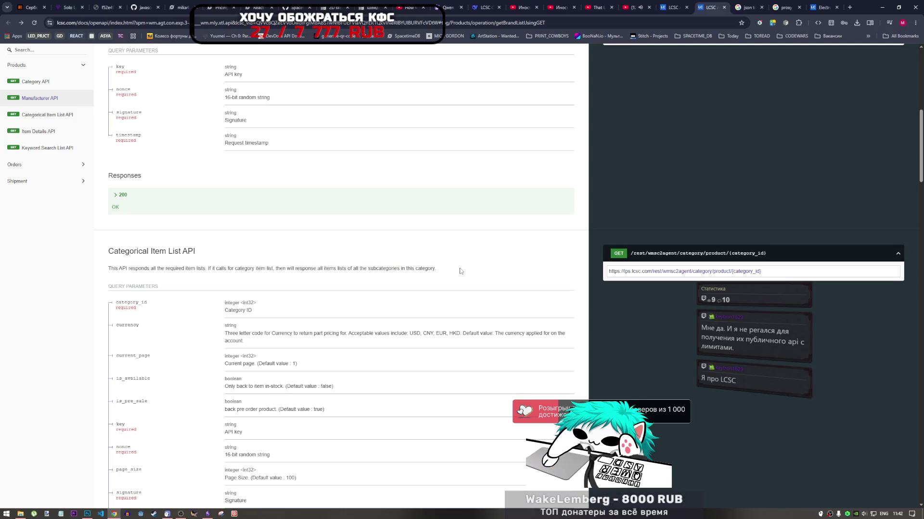
{"action": "left_click_drag", "start_coordinate": [118, 251], "coordinate": [216, 261]}
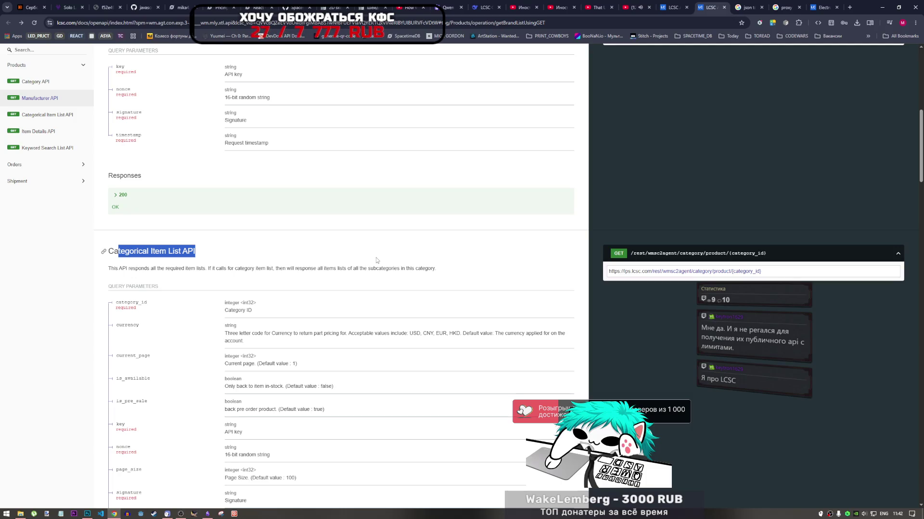
{"action": "scroll", "coordinate": [371, 266], "scroll_direction": "up", "scroll_amount": 5}
{"action": "scroll", "coordinate": [338, 292], "scroll_direction": "down", "scroll_amount": 4}
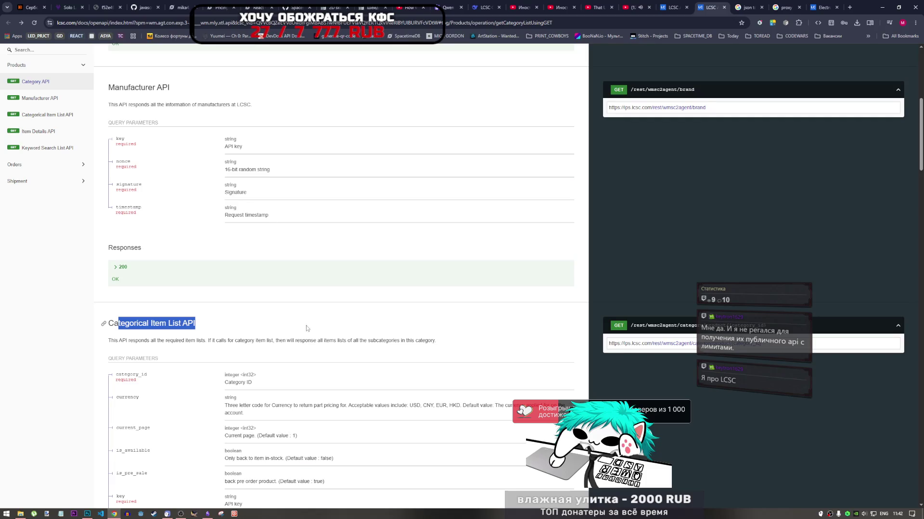
{"action": "scroll", "coordinate": [308, 325], "scroll_direction": "down", "scroll_amount": 4}
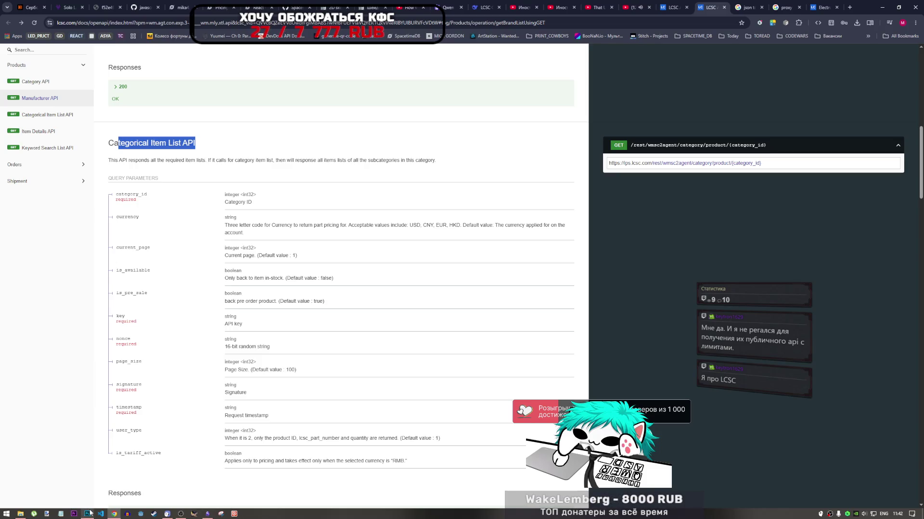
{"action": "mouse_move", "coordinate": [181, 514]}
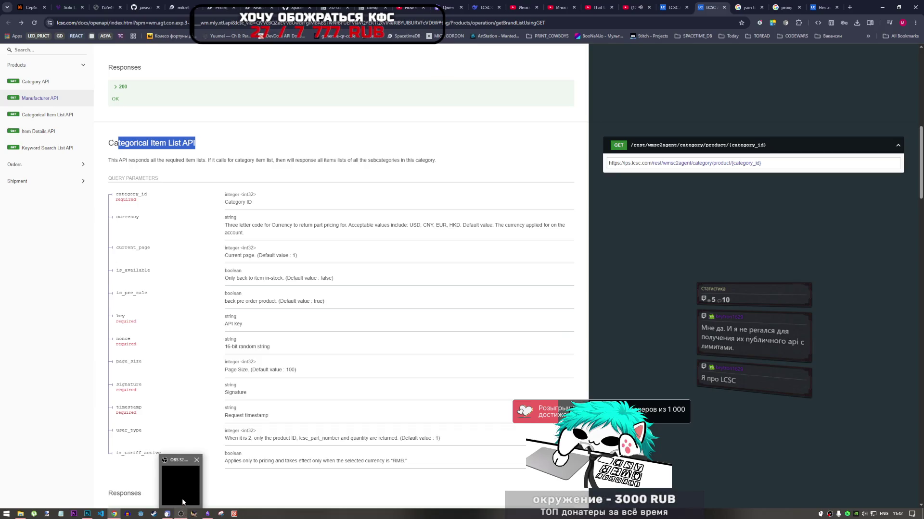
Briefly bring up OBS and another program, then bring Photoshop to the front.
{"action": "left_click", "coordinate": [182, 498]}
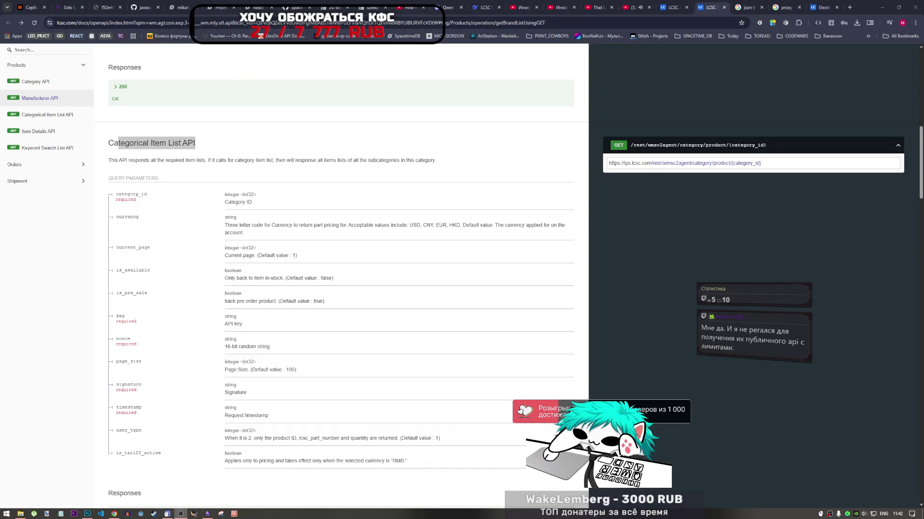
{"action": "left_click", "coordinate": [647, 379]}
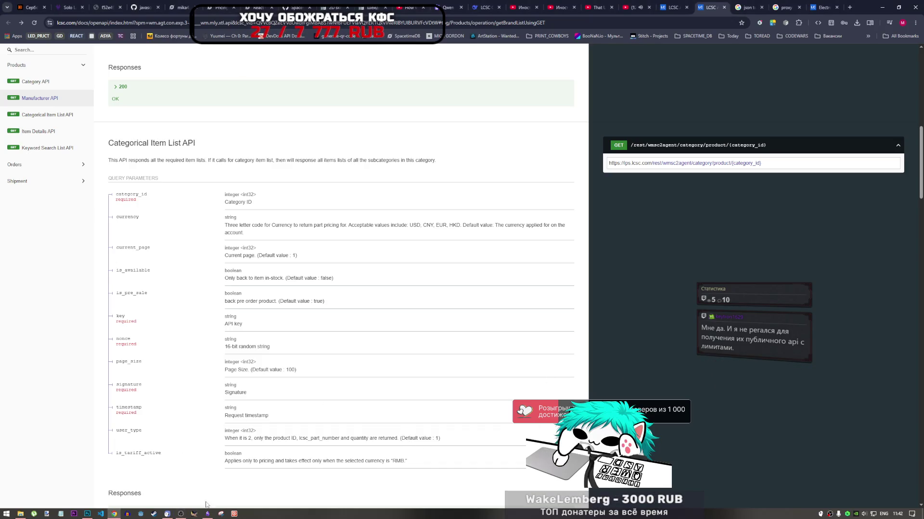
{"action": "left_click", "coordinate": [179, 514]}
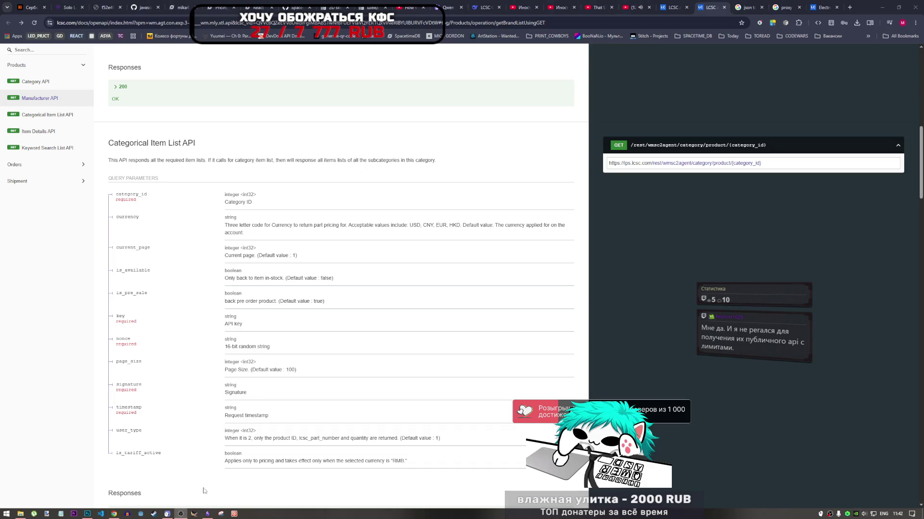
{"action": "left_click", "coordinate": [374, 472]}
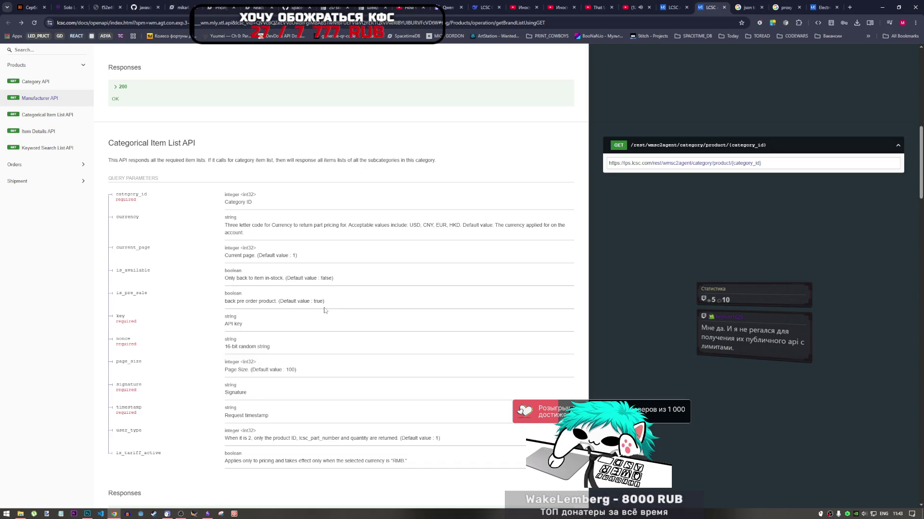
{"action": "left_click", "coordinate": [87, 514]}
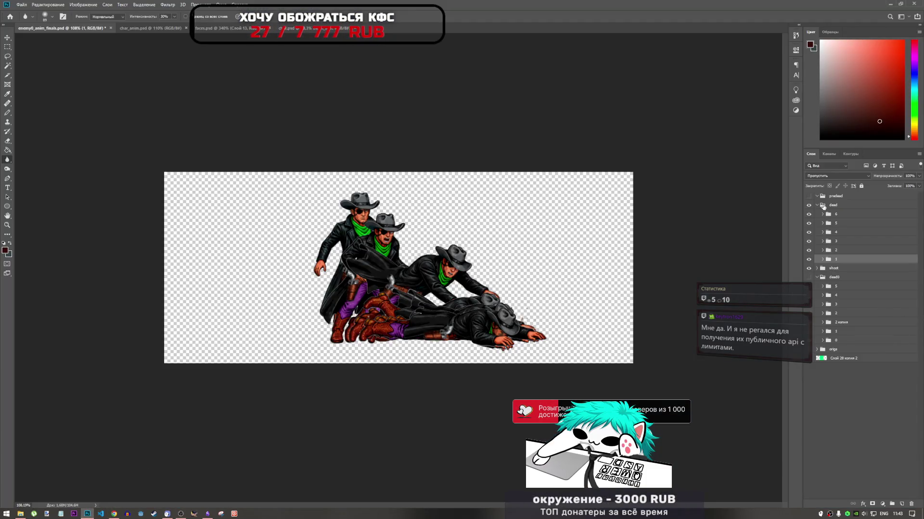
Collapse the dead group, hide and show all its poses, and expand it again.
{"action": "left_click", "coordinate": [817, 204]}
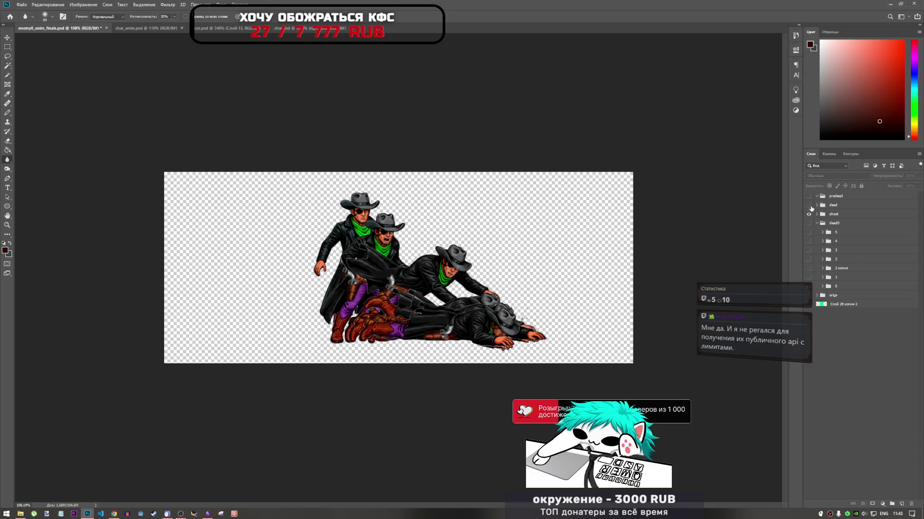
{"action": "left_click", "coordinate": [810, 206]}
{"action": "left_click", "coordinate": [809, 207]}
{"action": "left_click", "coordinate": [817, 205]}
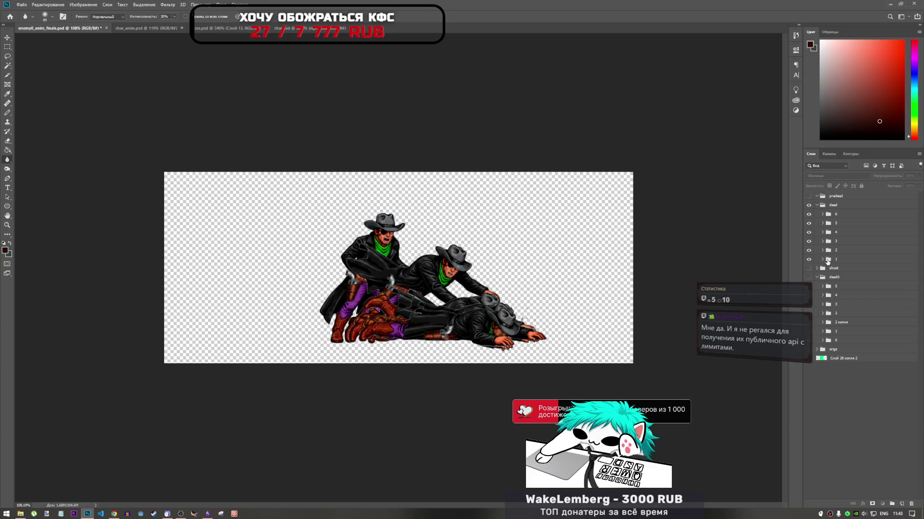
Compare the dead frames 1 through 6 by toggling each one's visibility off and on.
{"action": "left_click", "coordinate": [828, 261]}
{"action": "left_click", "coordinate": [809, 260]}
{"action": "left_click", "coordinate": [809, 260]}
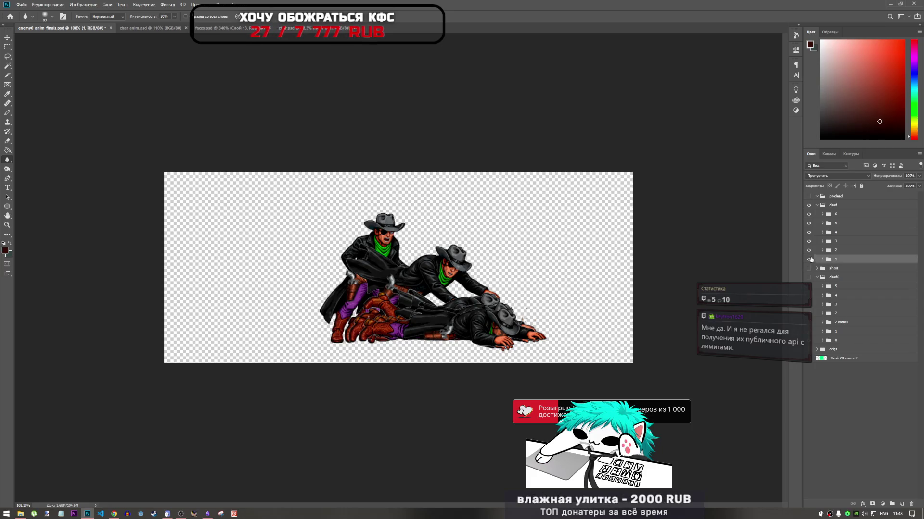
{"action": "left_click", "coordinate": [809, 250]}
{"action": "left_click", "coordinate": [809, 250]}
{"action": "left_click", "coordinate": [809, 241]}
{"action": "left_click", "coordinate": [809, 241]}
{"action": "left_click", "coordinate": [809, 233]}
{"action": "left_click", "coordinate": [809, 233]}
{"action": "left_click", "coordinate": [809, 223]}
{"action": "left_click", "coordinate": [809, 224]}
{"action": "left_click", "coordinate": [809, 215]}
{"action": "left_click", "coordinate": [809, 214]}
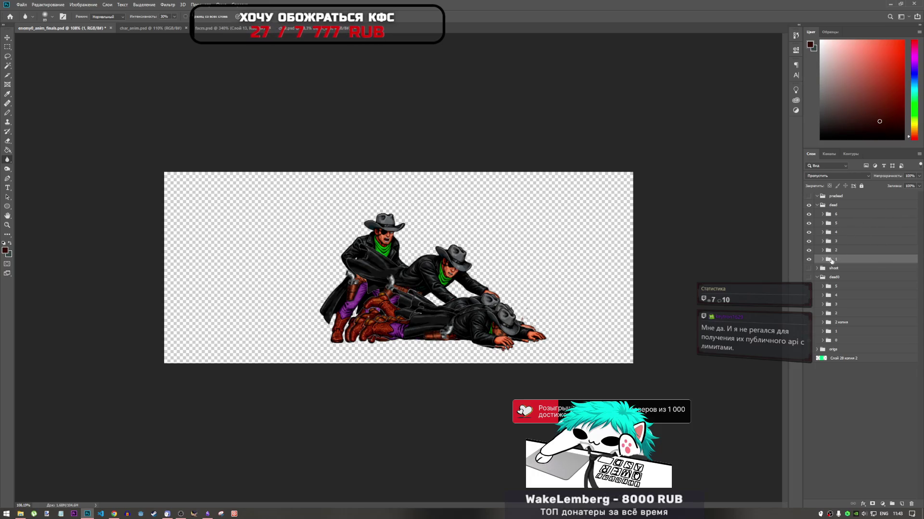
Check the 2 копия frame in dead0, then hide and collapse the dead0 group.
{"action": "left_click", "coordinate": [832, 325]}
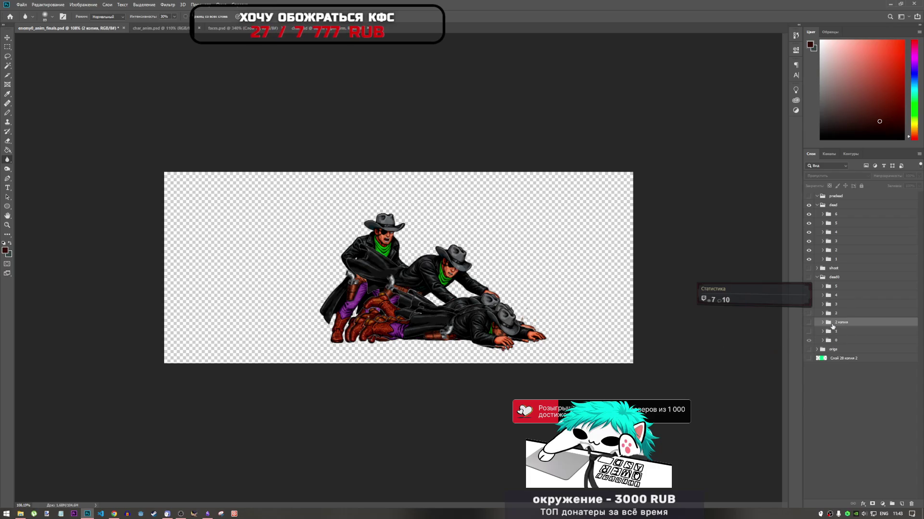
{"action": "left_click", "coordinate": [809, 322]}
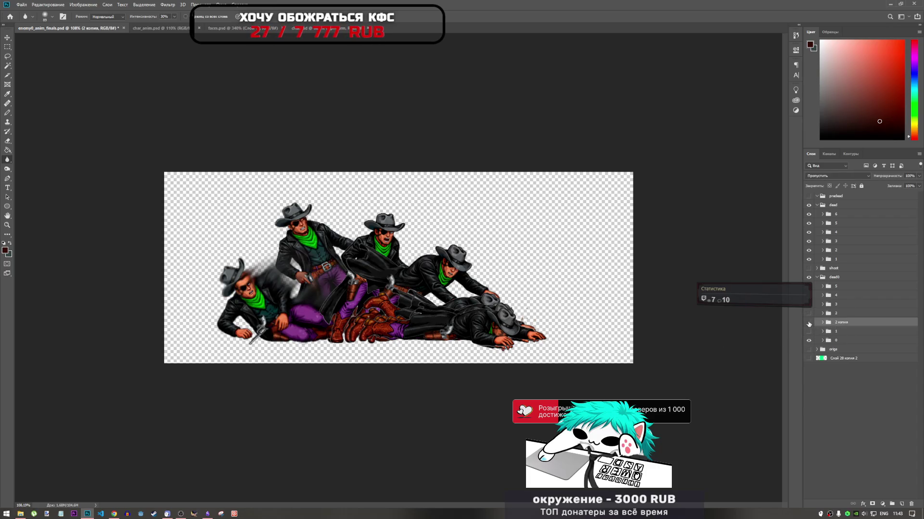
{"action": "left_click", "coordinate": [808, 323]}
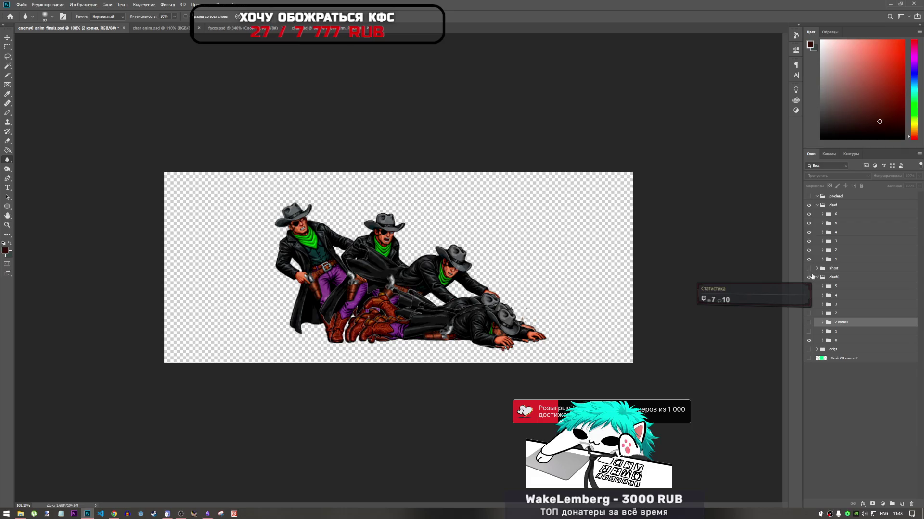
{"action": "left_click", "coordinate": [832, 277]}
{"action": "left_click", "coordinate": [808, 277]}
{"action": "left_click", "coordinate": [816, 277]}
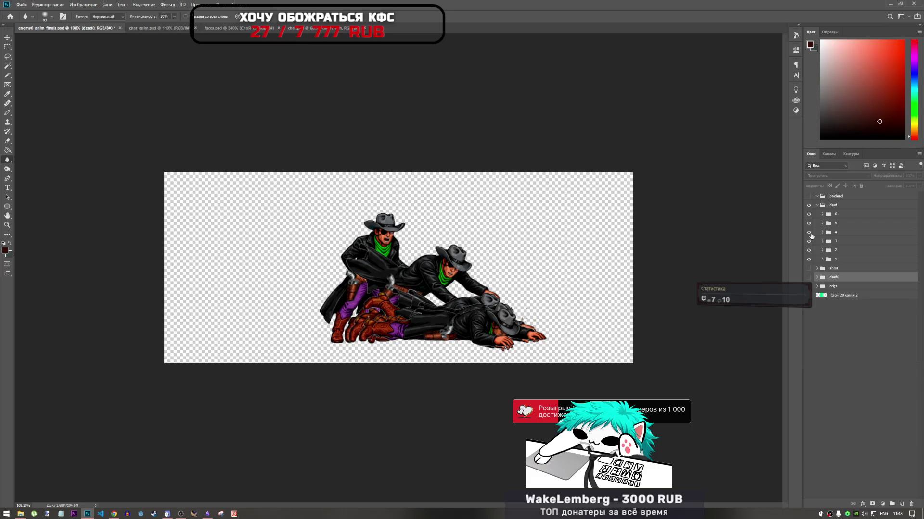
Hide dead frames 3, 5 and 6, keeping frames 1, 2 and 4 visible, then expand group 4.
{"action": "left_click", "coordinate": [809, 250]}
{"action": "left_click", "coordinate": [809, 250]}
{"action": "left_click", "coordinate": [809, 214]}
{"action": "left_click", "coordinate": [808, 223]}
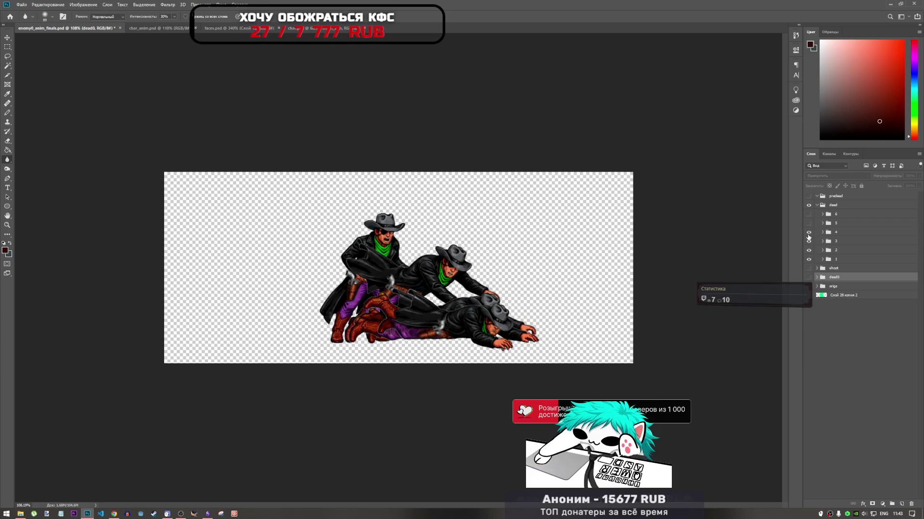
{"action": "left_click", "coordinate": [809, 233]}
{"action": "left_click", "coordinate": [809, 234]}
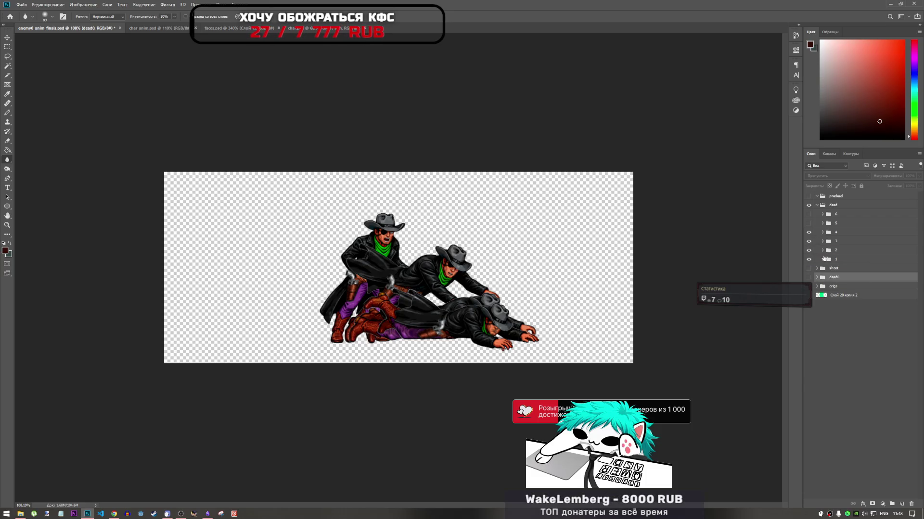
{"action": "left_click_drag", "start_coordinate": [809, 250], "coordinate": [809, 241]}
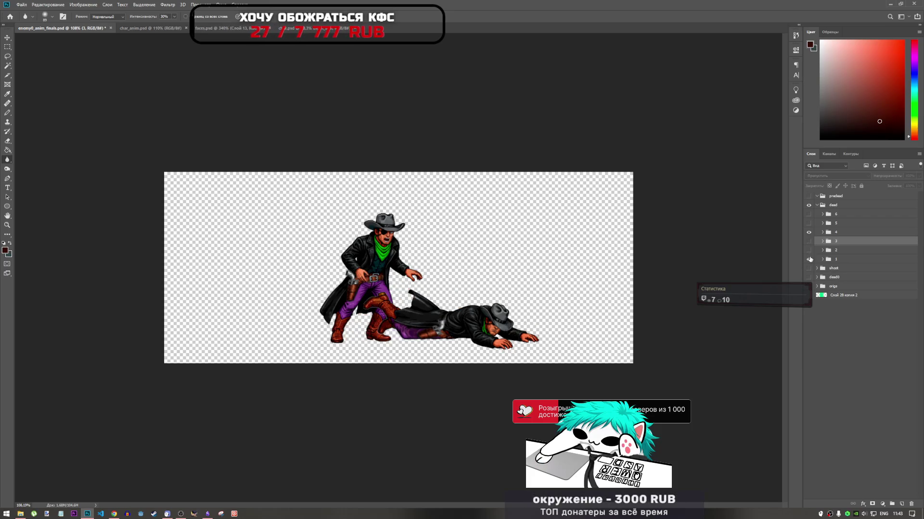
{"action": "left_click", "coordinate": [809, 242]}
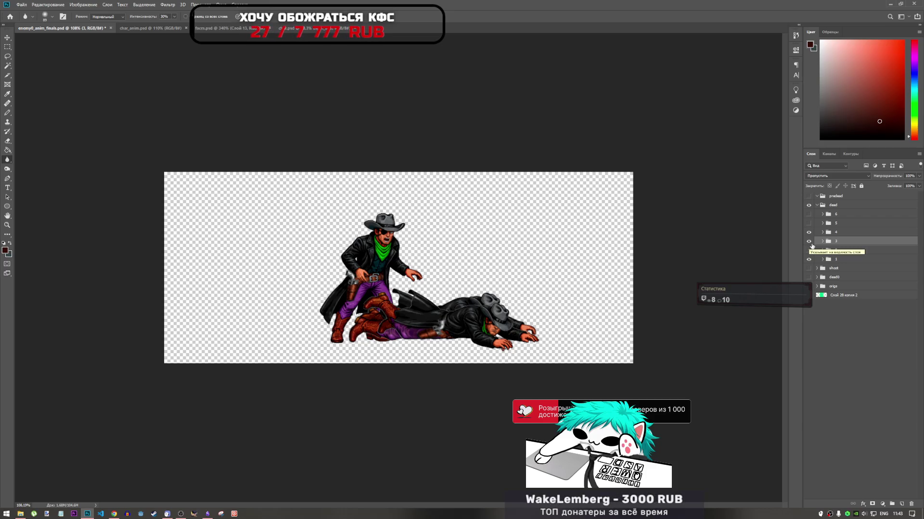
{"action": "left_click", "coordinate": [809, 241]}
{"action": "left_click", "coordinate": [809, 250]}
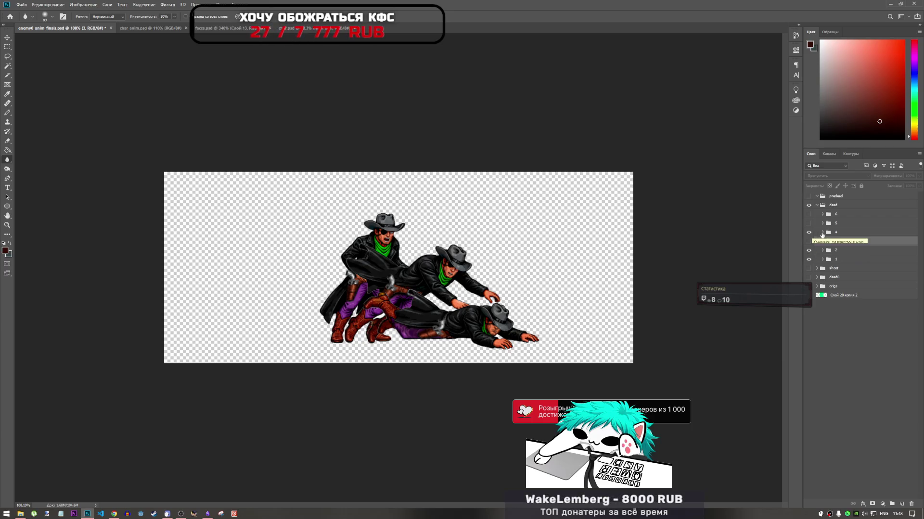
{"action": "left_click", "coordinate": [818, 234]}
{"action": "left_click", "coordinate": [823, 233]}
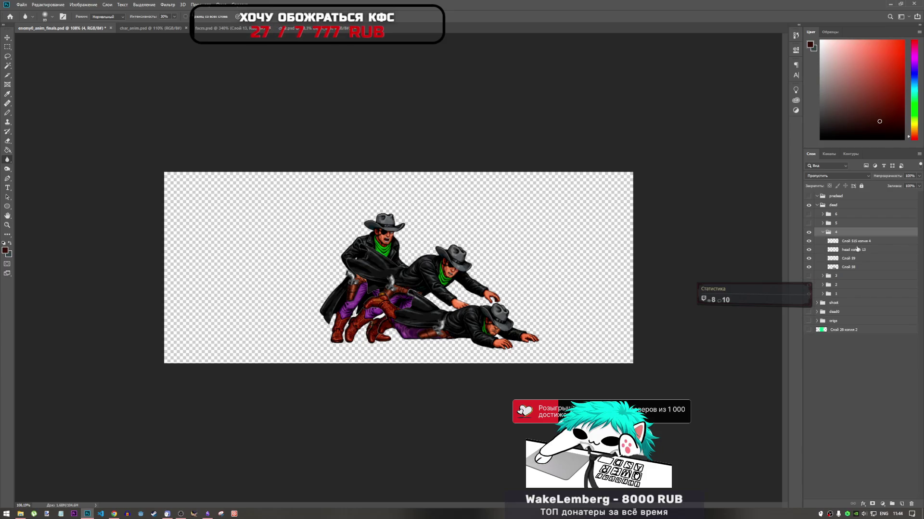
On layer Слой 58, switch to the Smudge Tool and smear the fallen cowboy's hat.
{"action": "left_click", "coordinate": [849, 267]}
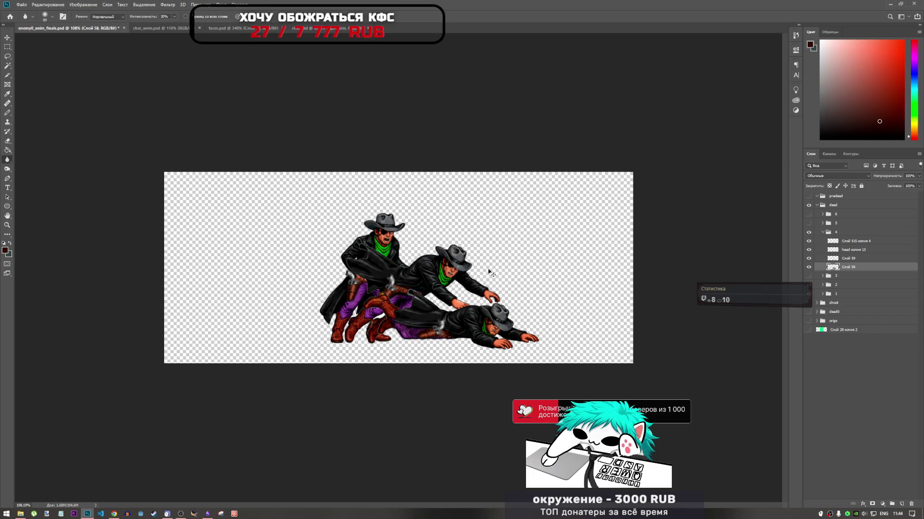
{"action": "right_click", "coordinate": [7, 163]}
{"action": "left_click", "coordinate": [36, 176]}
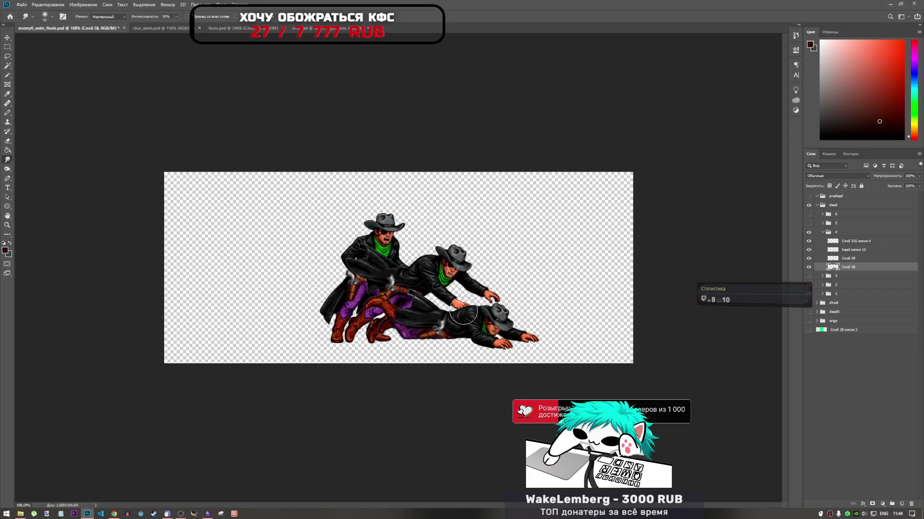
{"action": "left_click_drag", "start_coordinate": [463, 315], "coordinate": [484, 303]}
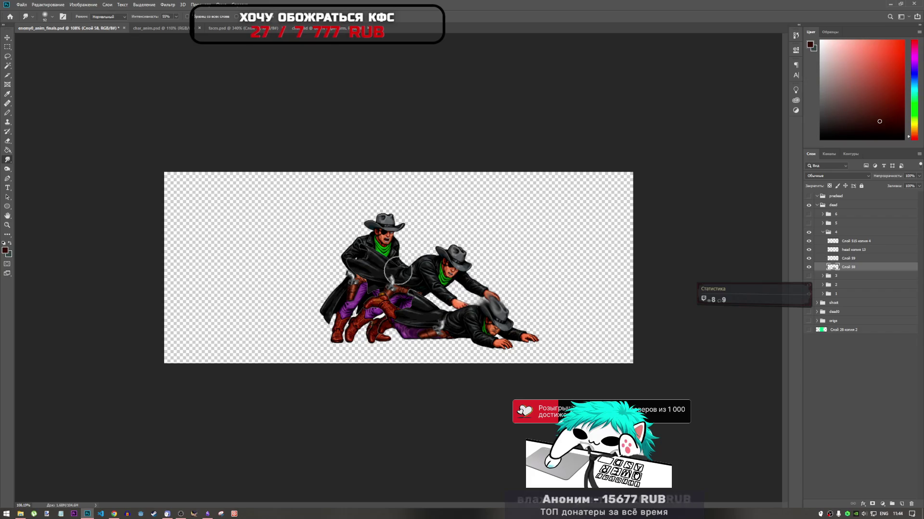
{"action": "left_click_drag", "start_coordinate": [486, 303], "coordinate": [471, 311]}
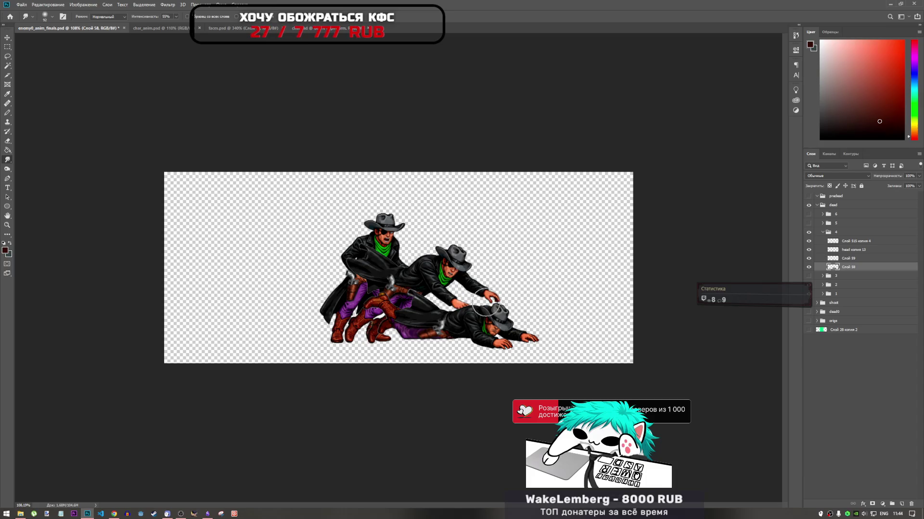
Smudge around the boots and the lowest cowboy's hat, undoing the unwanted smears.
{"action": "mouse_move", "coordinate": [397, 310]}
{"action": "left_mouse_down"}
{"action": "mouse_move", "coordinate": [402, 302]}
{"action": "mouse_move", "coordinate": [391, 294]}
{"action": "mouse_move", "coordinate": [426, 308]}
{"action": "left_mouse_up"}
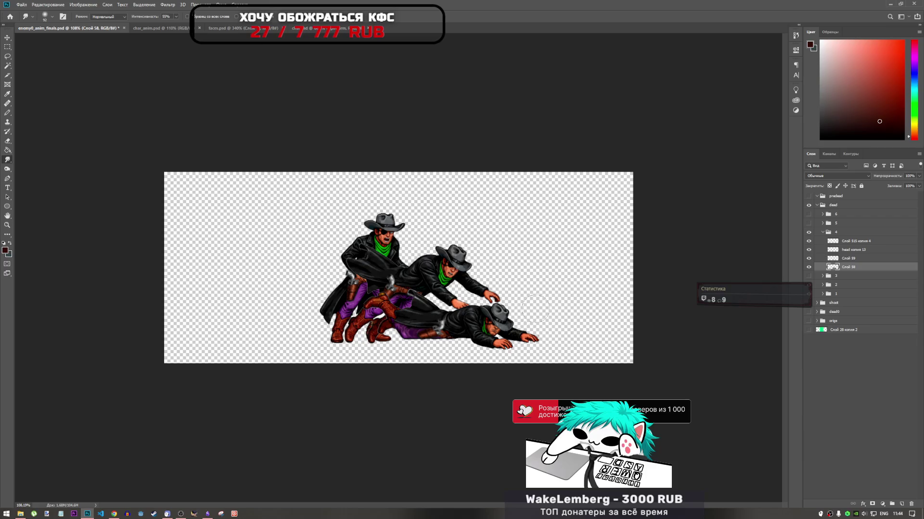
{"action": "left_click_drag", "start_coordinate": [530, 324], "coordinate": [479, 259]}
{"action": "key", "text": "ctrl+z"}
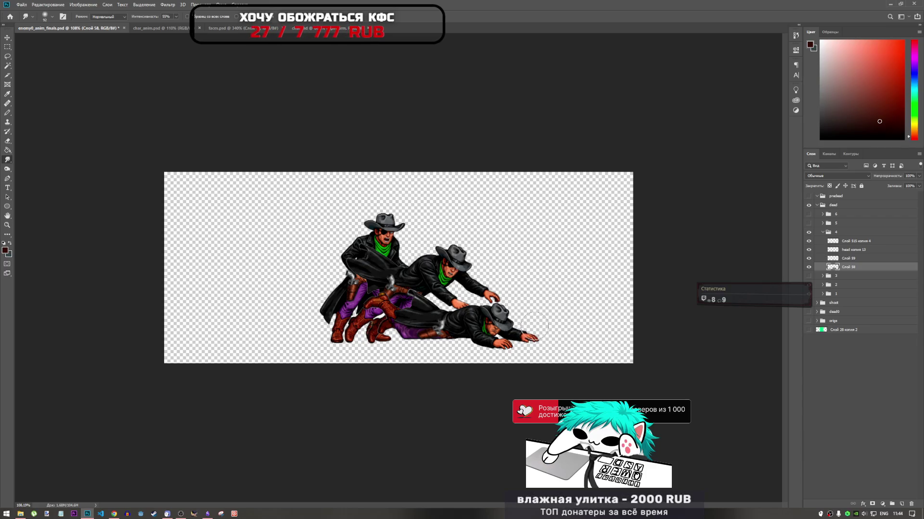
{"action": "left_click_drag", "start_coordinate": [529, 334], "coordinate": [522, 305]}
{"action": "key", "text": "ctrl+z"}
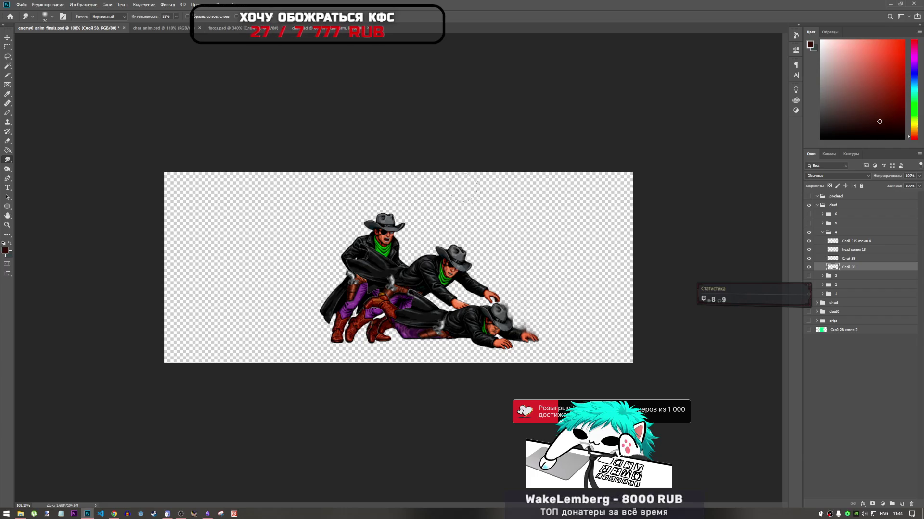
{"action": "left_click_drag", "start_coordinate": [532, 318], "coordinate": [515, 318]}
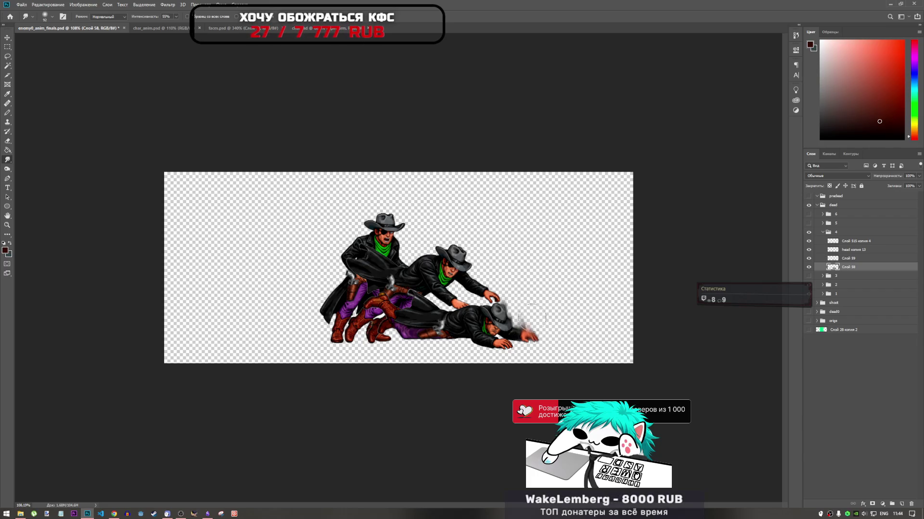
{"action": "key", "text": "ctrl+z"}
{"action": "key", "text": "ctrl+z"}
{"action": "key", "text": "ctrl+plus"}
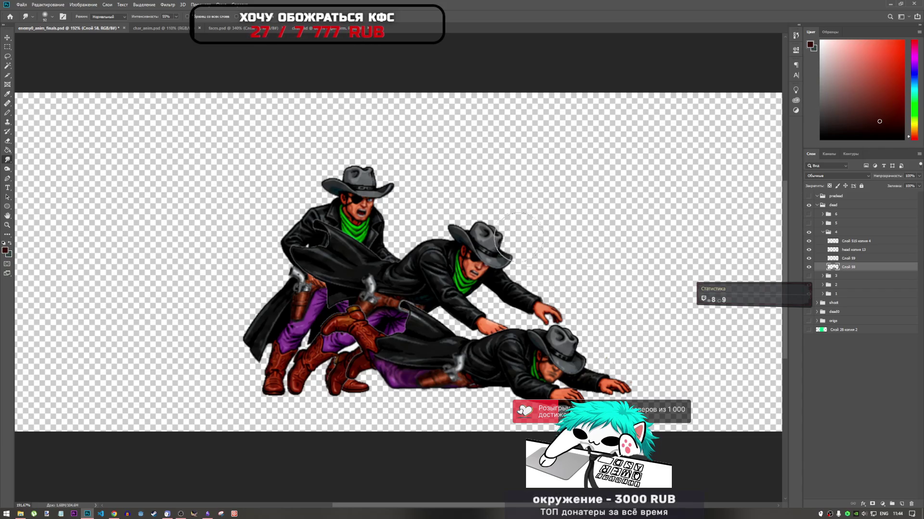
Streak the hat toward the hand, then smear the hat edge up-left with a 37 px brush.
{"action": "mouse_move", "coordinate": [522, 318]}
{"action": "left_mouse_down"}
{"action": "mouse_move", "coordinate": [495, 332]}
{"action": "mouse_move", "coordinate": [486, 296]}
{"action": "left_mouse_up"}
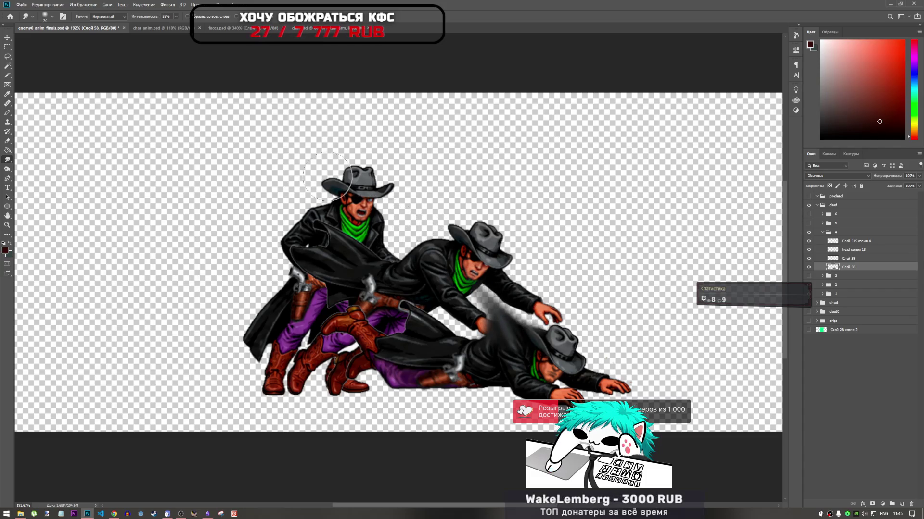
{"action": "mouse_move", "coordinate": [554, 337]}
{"action": "left_mouse_down"}
{"action": "mouse_move", "coordinate": [548, 308]}
{"action": "mouse_move", "coordinate": [524, 278]}
{"action": "left_mouse_up"}
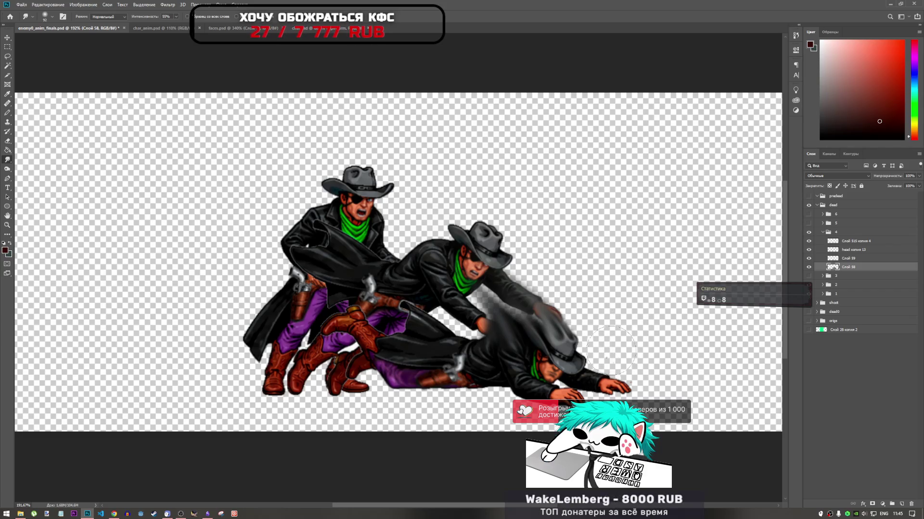
{"action": "right_click", "coordinate": [609, 346]}
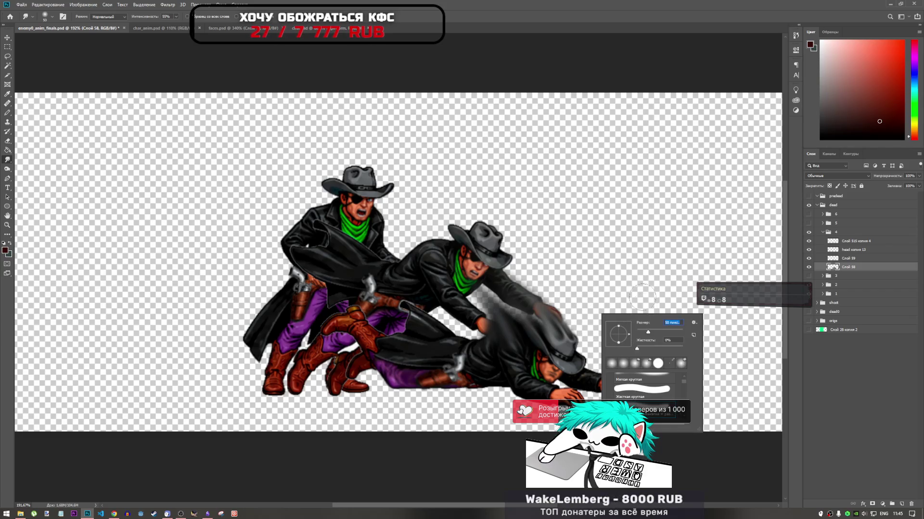
{"action": "key", "text": "Return"}
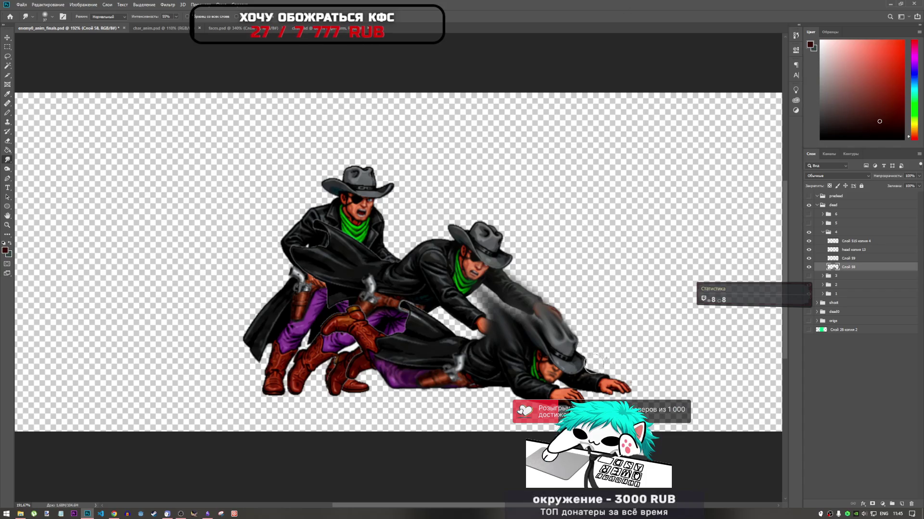
{"action": "left_click_drag", "start_coordinate": [598, 362], "coordinate": [566, 273]}
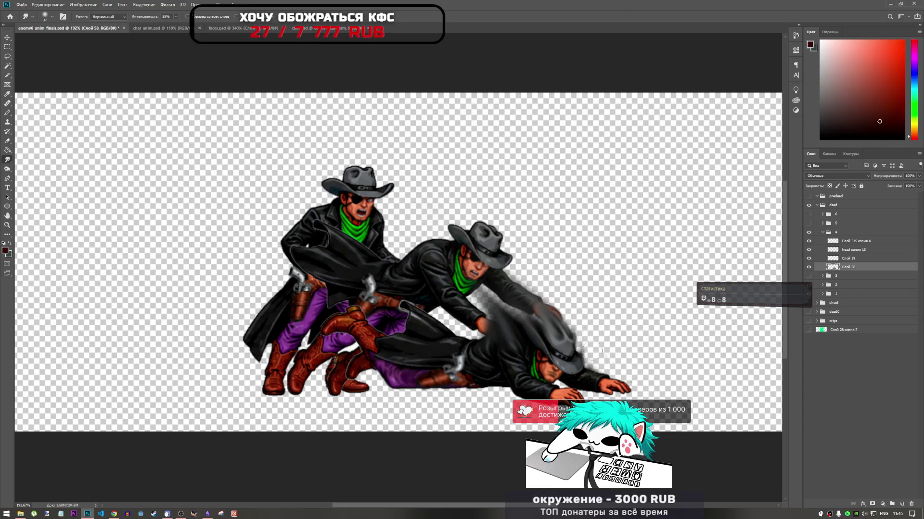
{"action": "left_click_drag", "start_coordinate": [584, 314], "coordinate": [605, 375]}
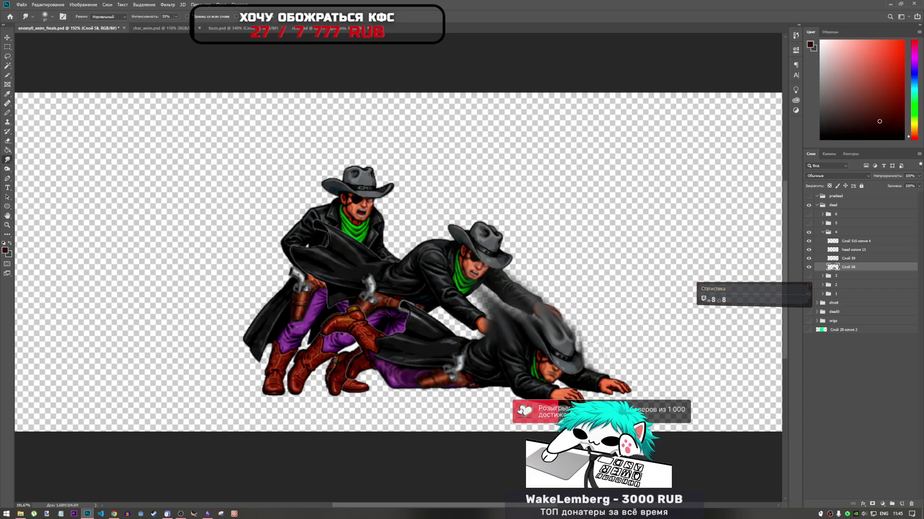
{"action": "left_click_drag", "start_coordinate": [580, 327], "coordinate": [523, 278]}
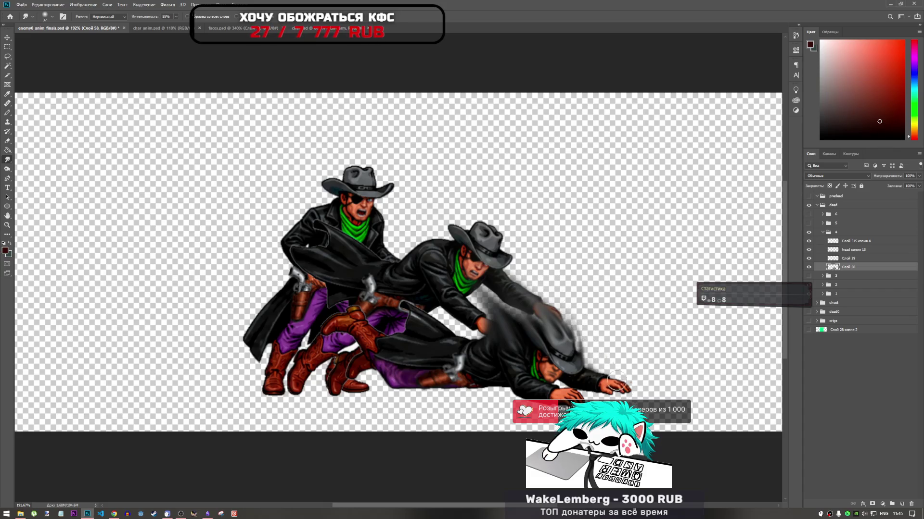
{"action": "mouse_move", "coordinate": [589, 349]}
{"action": "left_mouse_down"}
{"action": "mouse_move", "coordinate": [608, 380]}
{"action": "mouse_move", "coordinate": [564, 299]}
{"action": "left_mouse_up"}
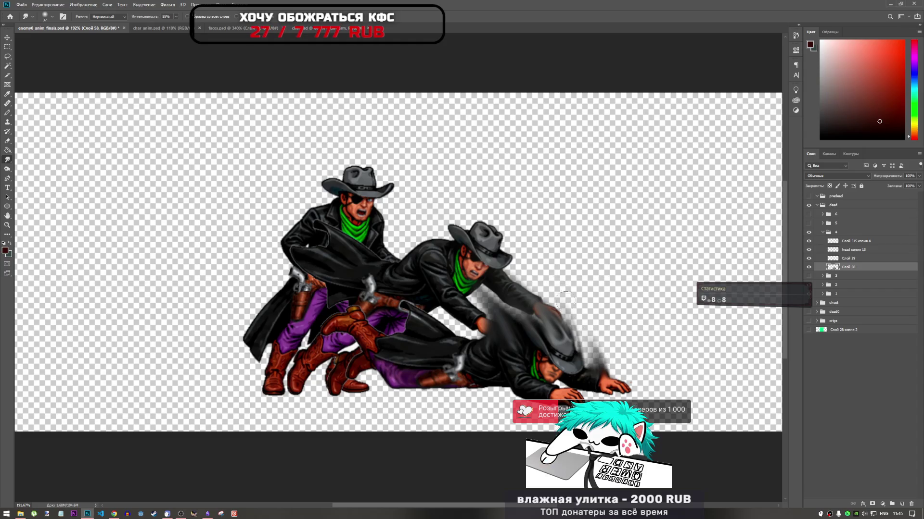
{"action": "left_click_drag", "start_coordinate": [596, 345], "coordinate": [617, 365]}
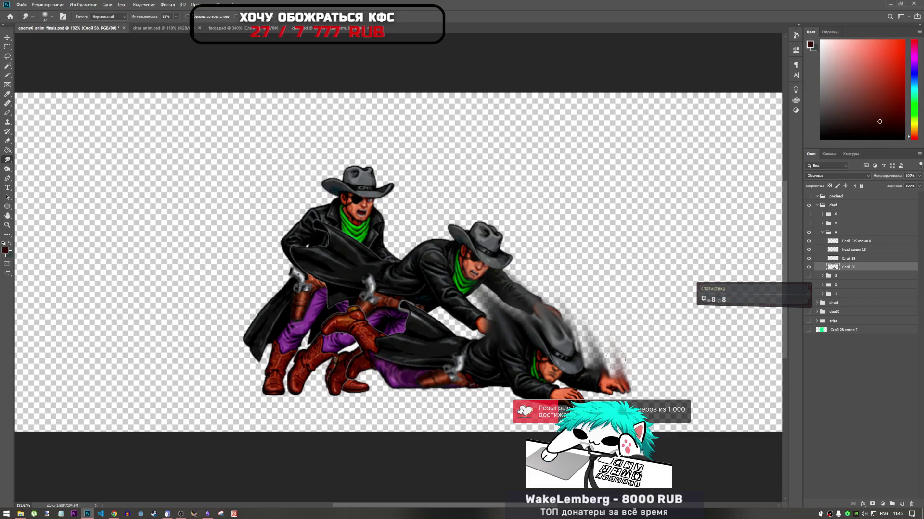
With a 55 px Smudge brush, pull motion streaks up-left from the hand and hat.
{"action": "right_click", "coordinate": [639, 371]}
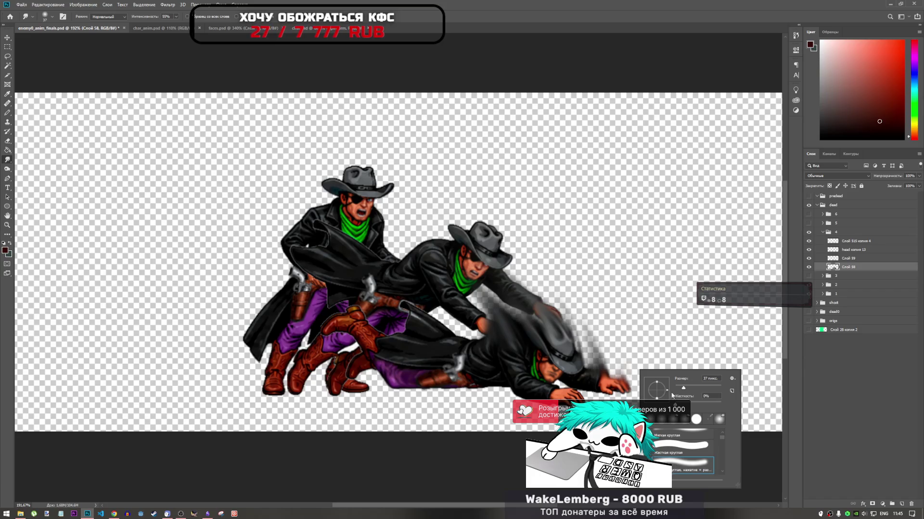
{"action": "key", "text": "Return"}
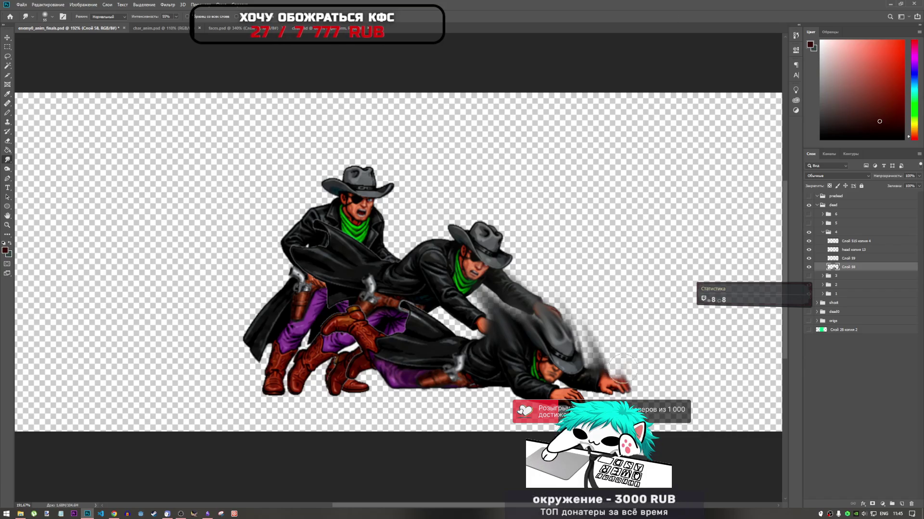
{"action": "left_click_drag", "start_coordinate": [615, 366], "coordinate": [617, 377]}
{"action": "left_click_drag", "start_coordinate": [622, 366], "coordinate": [593, 305]}
{"action": "left_click_drag", "start_coordinate": [610, 353], "coordinate": [564, 290]}
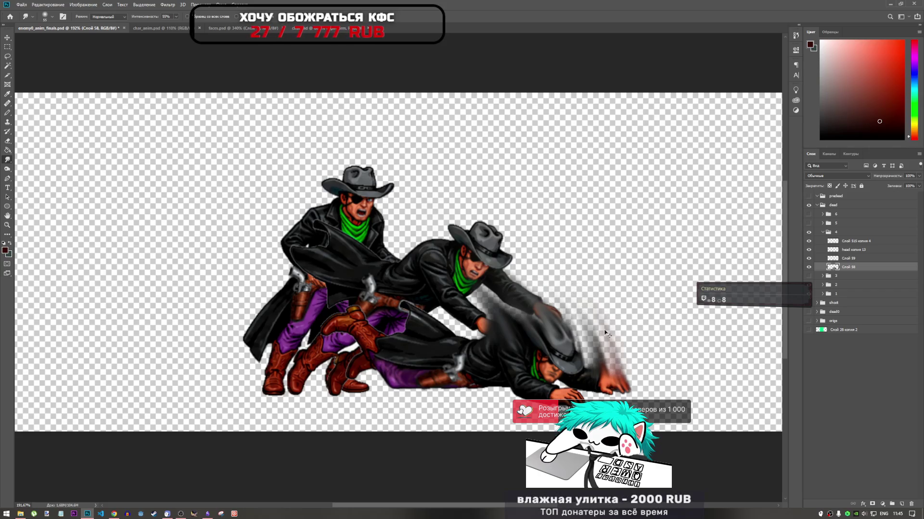
{"action": "left_click_drag", "start_coordinate": [619, 368], "coordinate": [572, 303]}
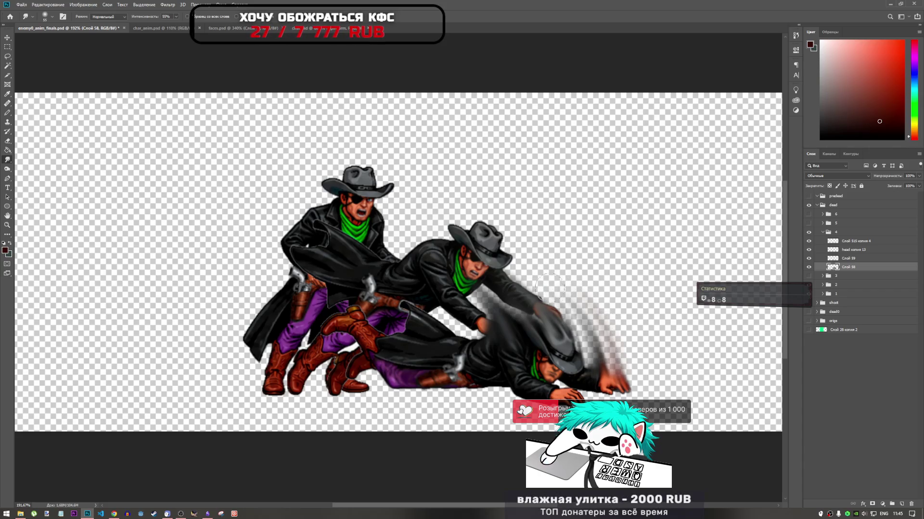
{"action": "scroll", "coordinate": [621, 370], "scroll_direction": "down", "scroll_amount": 3}
{"action": "scroll", "coordinate": [517, 295], "scroll_direction": "up", "scroll_amount": 3}
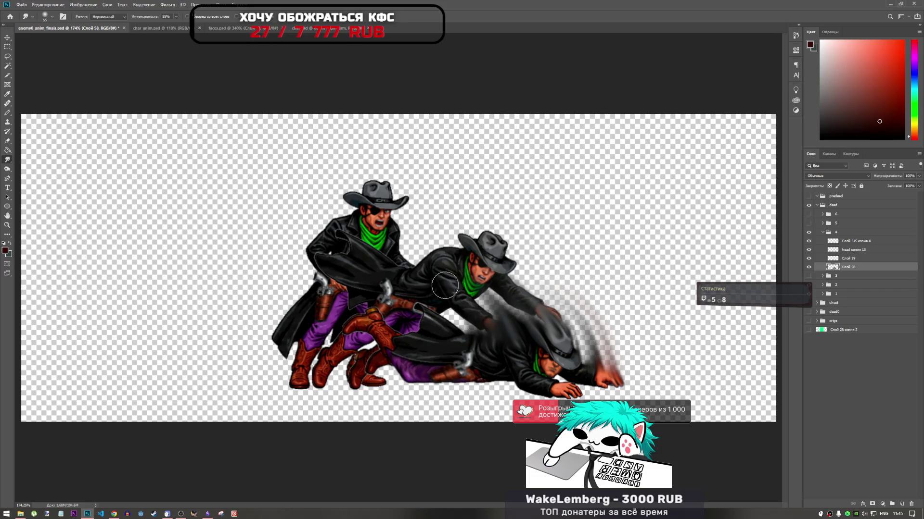
Smear the cowboy's coat edge down over the purple pants and belt.
{"action": "scroll", "coordinate": [594, 377], "scroll_direction": "down", "scroll_amount": 3}
{"action": "scroll", "coordinate": [395, 256], "scroll_direction": "up", "scroll_amount": 3}
{"action": "scroll", "coordinate": [401, 293], "scroll_direction": "up", "scroll_amount": 2}
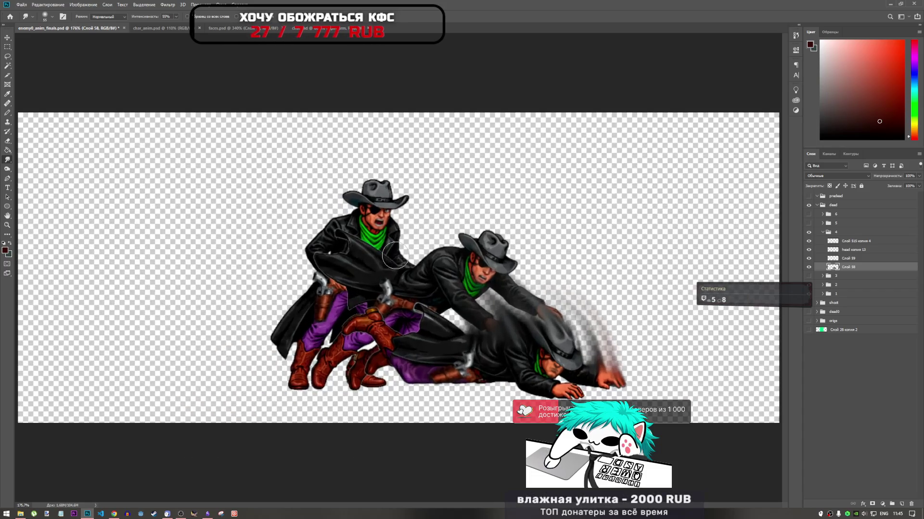
{"action": "scroll", "coordinate": [402, 293], "scroll_direction": "up", "scroll_amount": 1}
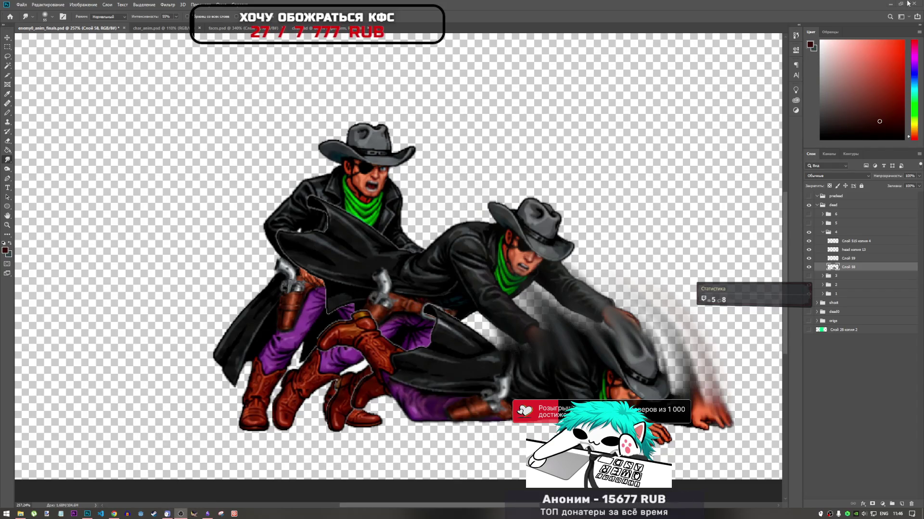
{"action": "scroll", "coordinate": [546, 298], "scroll_direction": "down", "scroll_amount": 3}
{"action": "scroll", "coordinate": [428, 275], "scroll_direction": "up", "scroll_amount": 3}
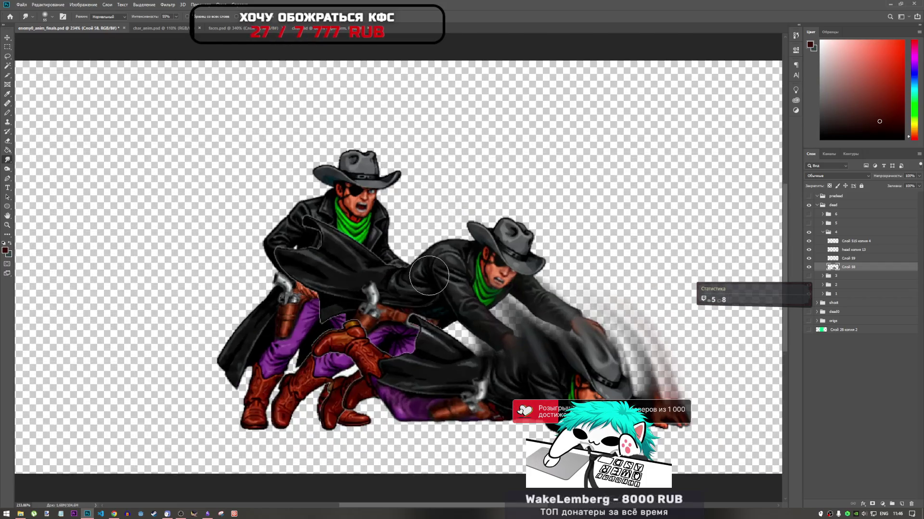
{"action": "scroll", "coordinate": [428, 275], "scroll_direction": "up", "scroll_amount": 2}
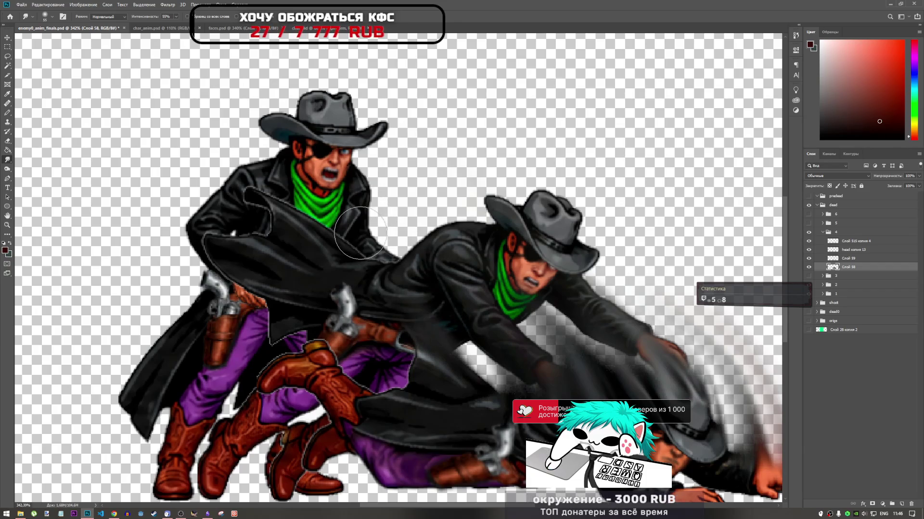
{"action": "left_click_drag", "start_coordinate": [402, 299], "coordinate": [396, 365]}
{"action": "mouse_move", "coordinate": [363, 331]}
{"action": "left_mouse_down"}
{"action": "mouse_move", "coordinate": [361, 292]}
{"action": "mouse_move", "coordinate": [393, 370]}
{"action": "mouse_move", "coordinate": [412, 322]}
{"action": "left_mouse_up"}
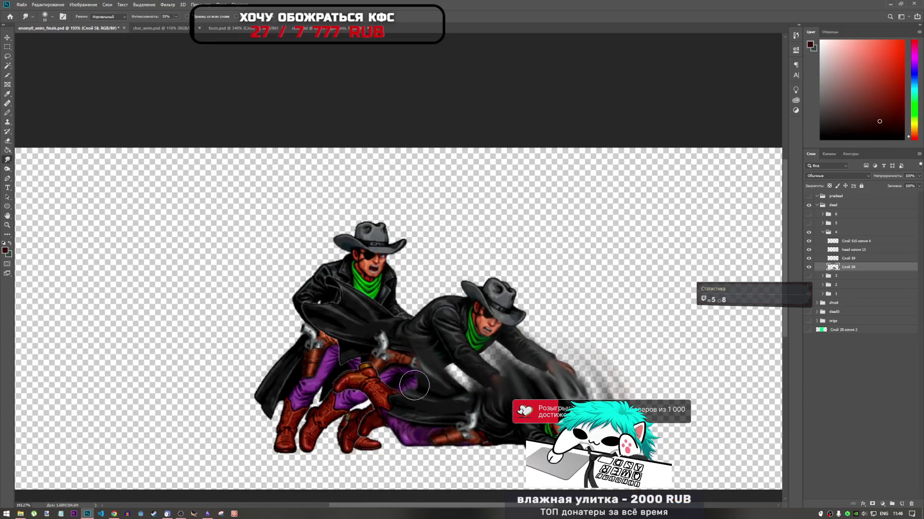
Smear the purple pants over the holster, undoing the stroke on the gun grip.
{"action": "scroll", "coordinate": [380, 356], "scroll_direction": "down", "scroll_amount": 3}
{"action": "scroll", "coordinate": [382, 351], "scroll_direction": "up", "scroll_amount": 3}
{"action": "mouse_move", "coordinate": [386, 350]}
{"action": "left_mouse_down"}
{"action": "mouse_move", "coordinate": [409, 377]}
{"action": "mouse_move", "coordinate": [407, 367]}
{"action": "left_mouse_up"}
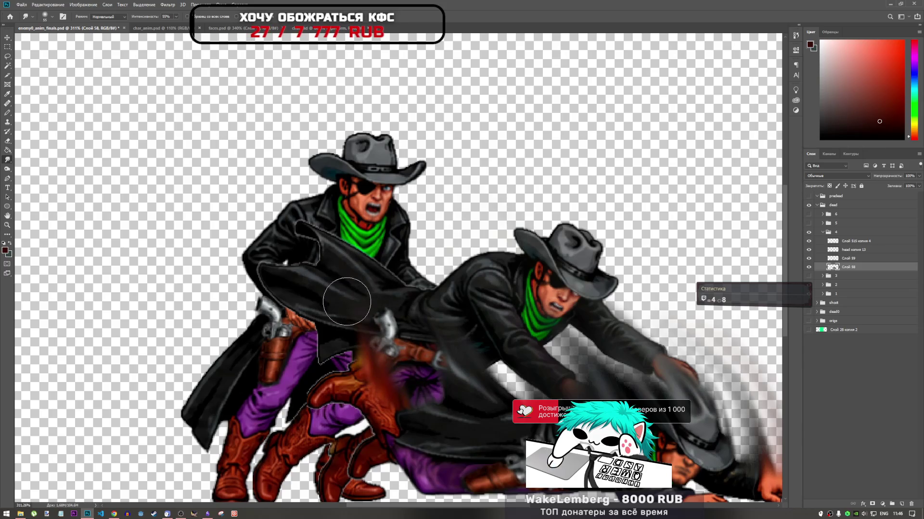
{"action": "left_click_drag", "start_coordinate": [378, 325], "coordinate": [378, 327]}
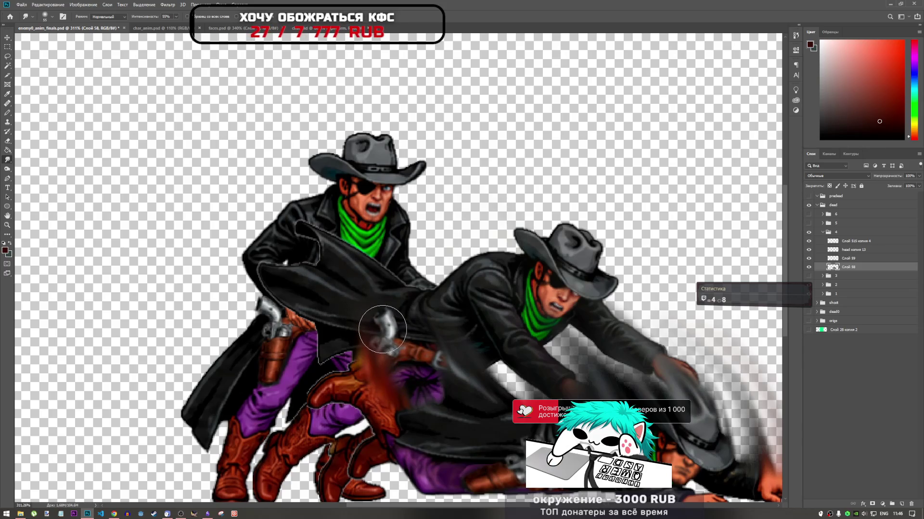
{"action": "key", "text": "ctrl+z"}
{"action": "key", "text": "ctrl+z"}
{"action": "key", "text": "ctrl+z"}
{"action": "key", "text": "ctrl+z"}
{"action": "key", "text": "ctrl+z"}
{"action": "scroll", "coordinate": [421, 362], "scroll_direction": "down", "scroll_amount": 5}
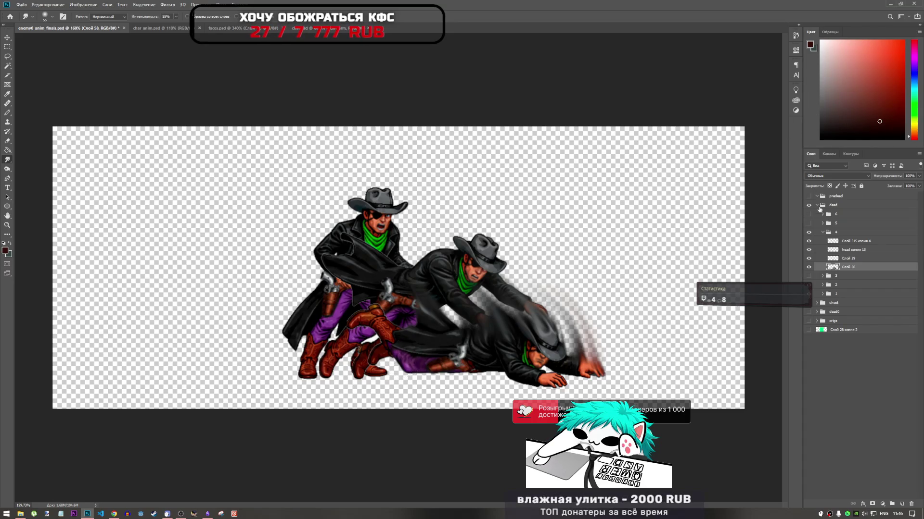
Compare frame 4's blurred pose against frame 5's lying pose, leaving frame 5 hidden.
{"action": "left_click", "coordinate": [816, 234]}
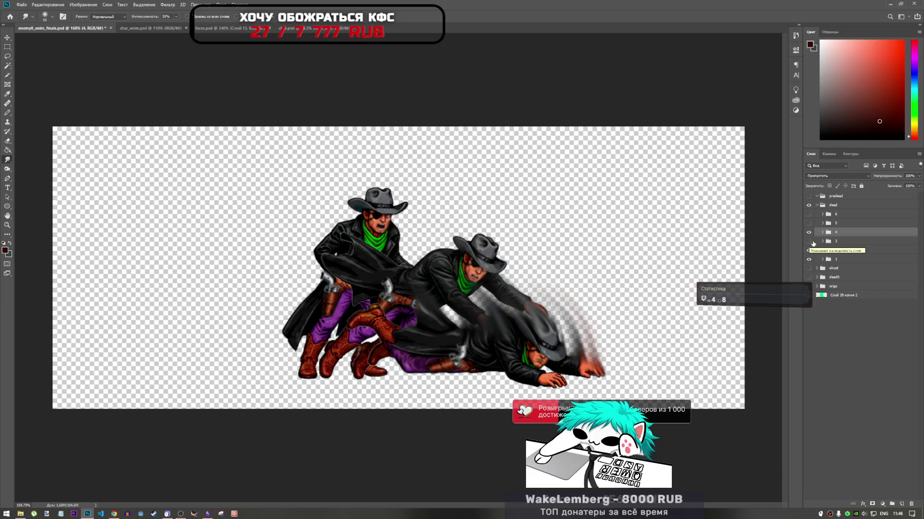
{"action": "left_click", "coordinate": [809, 232]}
{"action": "left_click", "coordinate": [809, 232]}
{"action": "left_click", "coordinate": [809, 233]}
{"action": "left_click", "coordinate": [810, 233]}
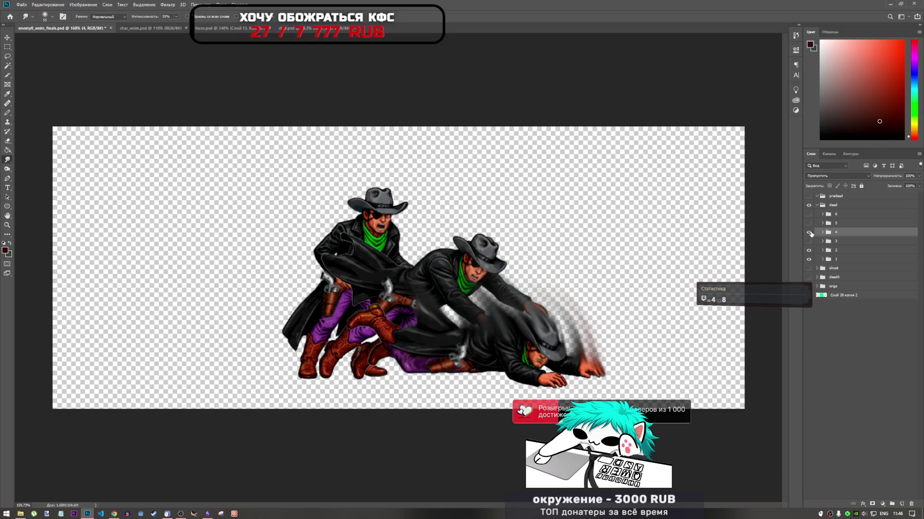
{"action": "left_click", "coordinate": [809, 233]}
{"action": "left_click", "coordinate": [810, 233]}
{"action": "left_click", "coordinate": [809, 233]}
{"action": "left_click", "coordinate": [809, 231]}
{"action": "left_click", "coordinate": [810, 224]}
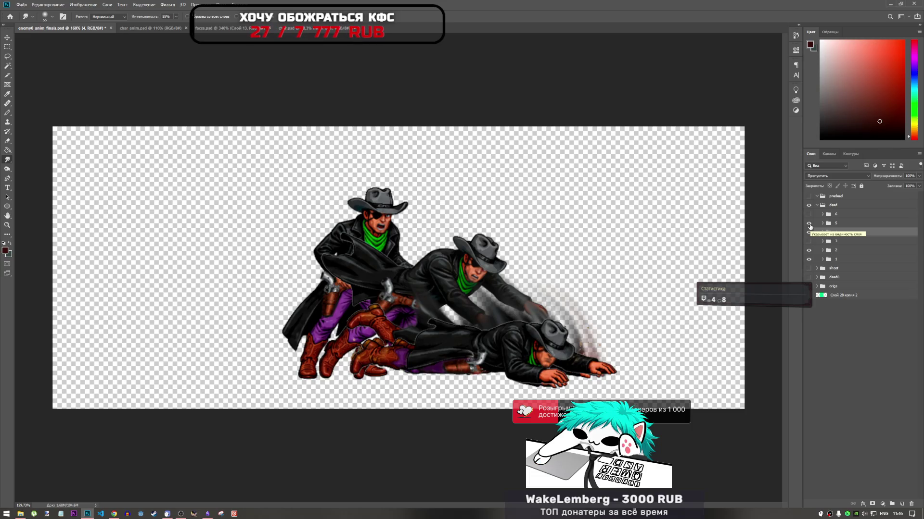
{"action": "left_click", "coordinate": [809, 225]}
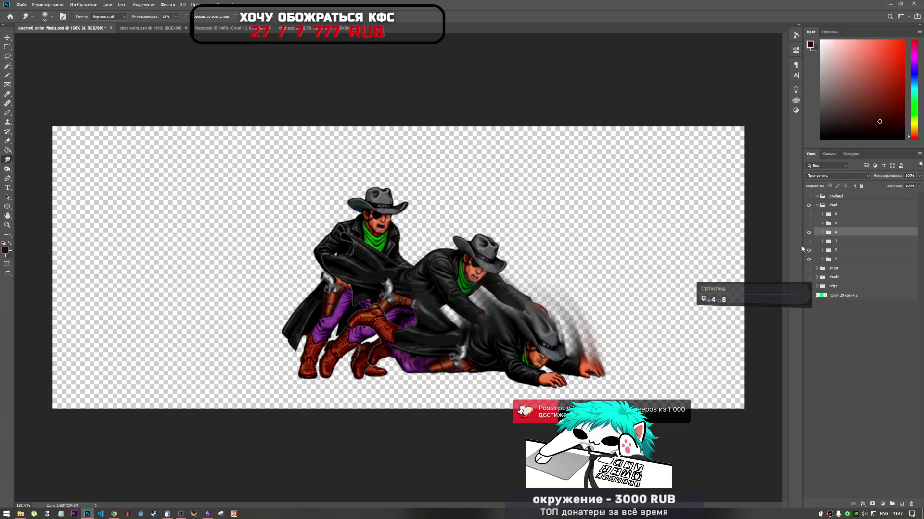
Hide death frames 2 and 1, then smear the boot tip leftward on Слой 58.
{"action": "left_click", "coordinate": [809, 250]}
{"action": "left_click", "coordinate": [808, 259]}
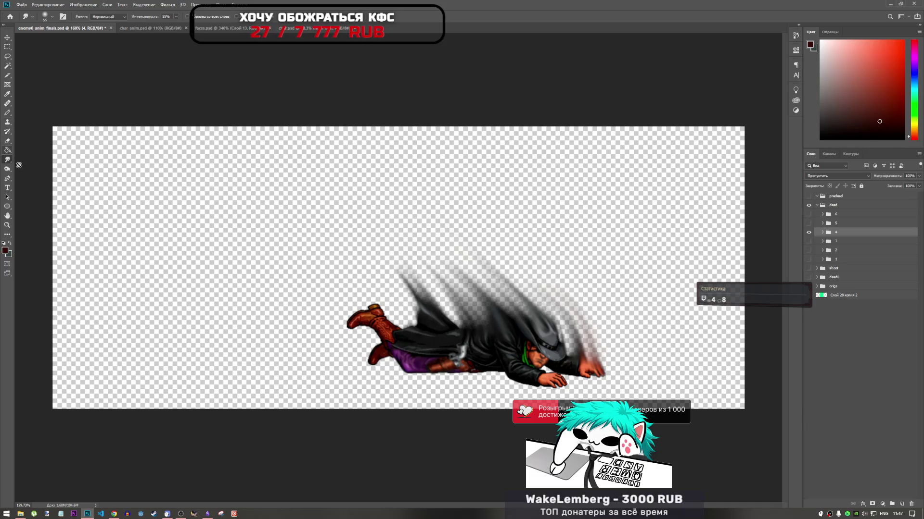
{"action": "left_click", "coordinate": [821, 234]}
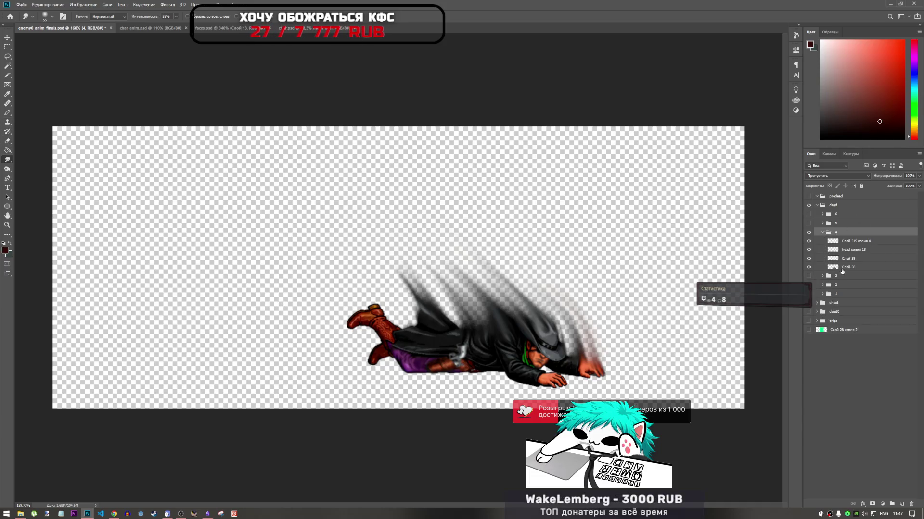
{"action": "left_click", "coordinate": [842, 268]}
{"action": "left_click_drag", "start_coordinate": [361, 328], "coordinate": [324, 371]}
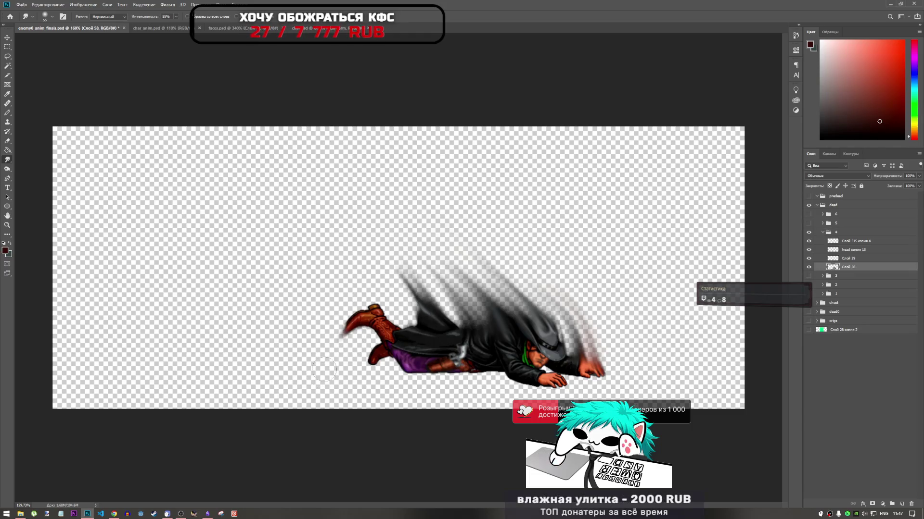
Zoom in and drag both boot tips down-left into smeared streaks, smoothing the laces.
{"action": "scroll", "coordinate": [359, 339], "scroll_direction": "up", "scroll_amount": 3}
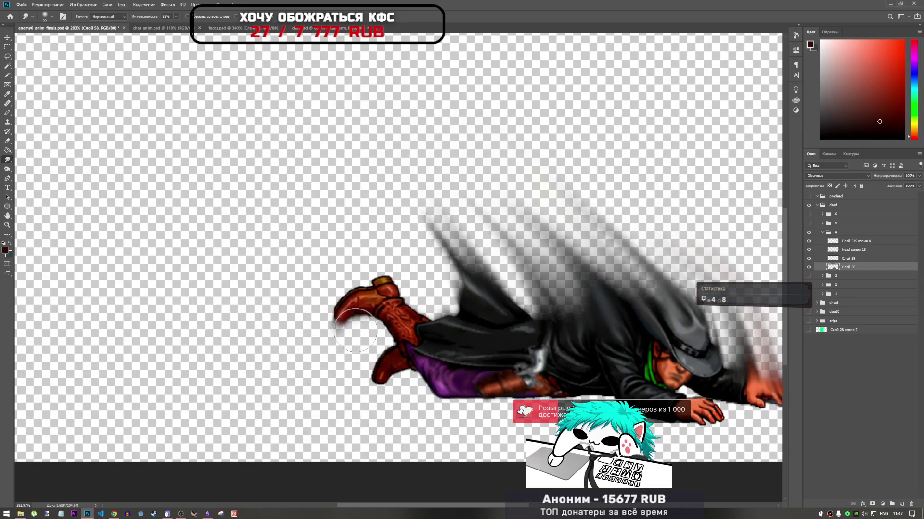
{"action": "left_click_drag", "start_coordinate": [336, 340], "coordinate": [329, 388]}
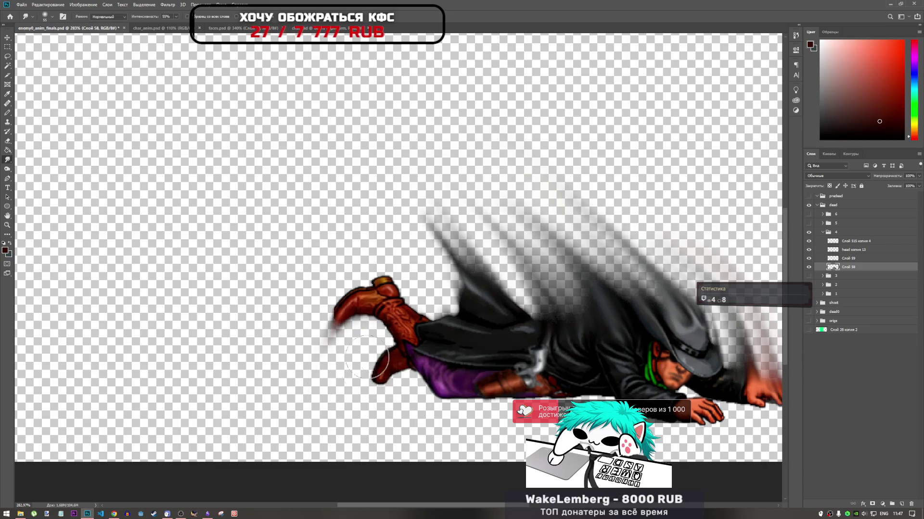
{"action": "mouse_move", "coordinate": [362, 373]}
{"action": "left_mouse_down"}
{"action": "mouse_move", "coordinate": [380, 356]}
{"action": "mouse_move", "coordinate": [338, 385]}
{"action": "mouse_move", "coordinate": [368, 333]}
{"action": "mouse_move", "coordinate": [335, 385]}
{"action": "left_mouse_up"}
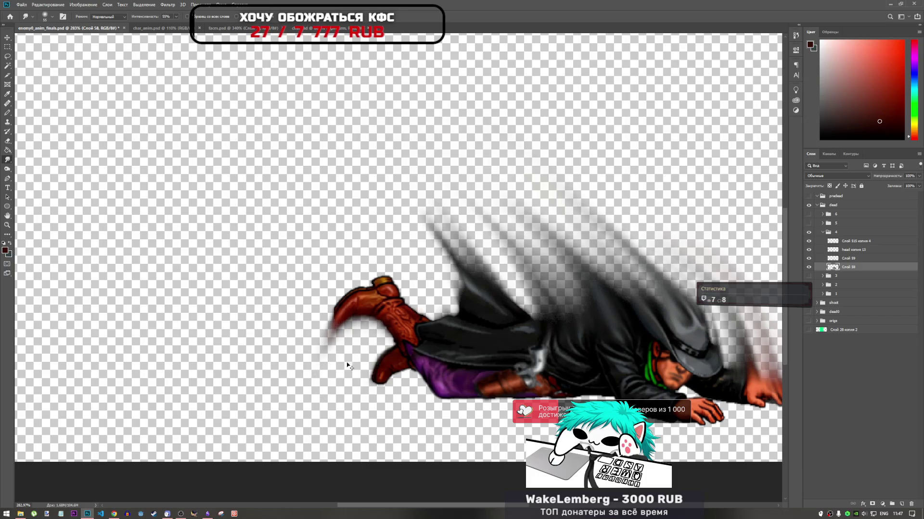
{"action": "left_click_drag", "start_coordinate": [337, 331], "coordinate": [315, 370]}
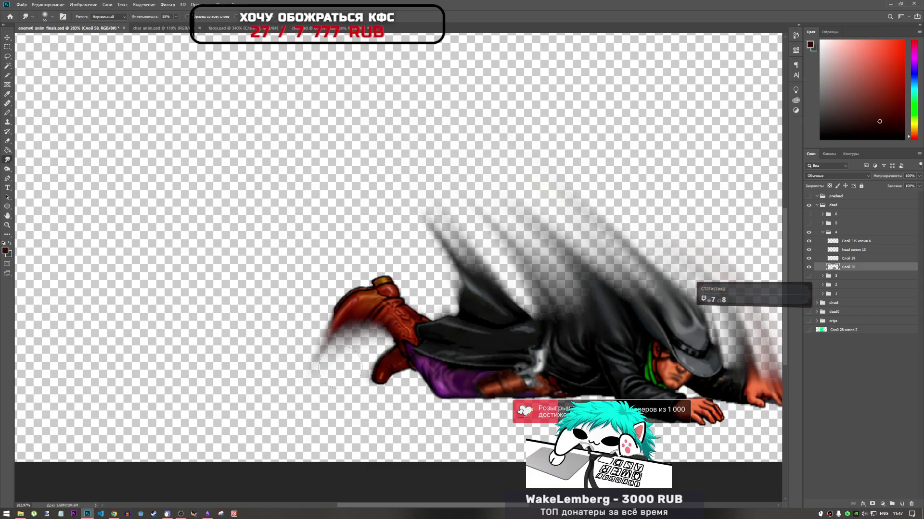
{"action": "left_click_drag", "start_coordinate": [391, 377], "coordinate": [377, 385]}
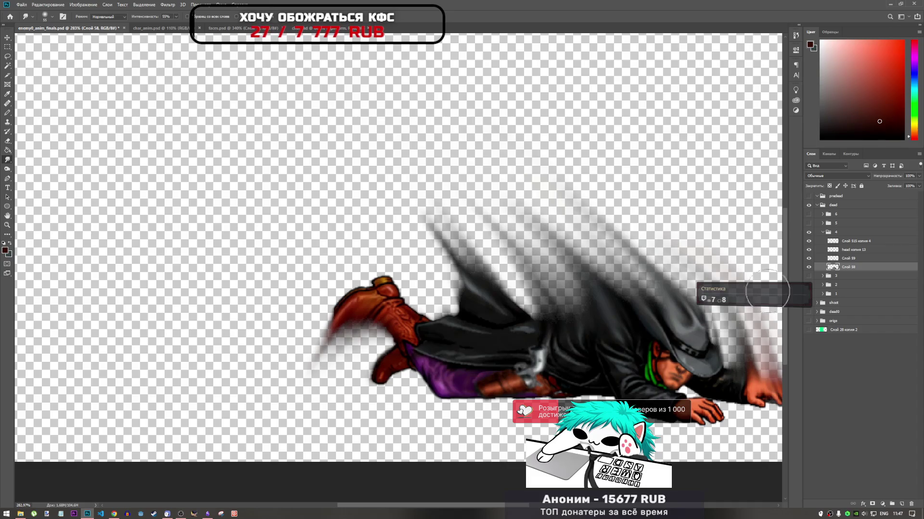
{"action": "left_click", "coordinate": [8, 56]}
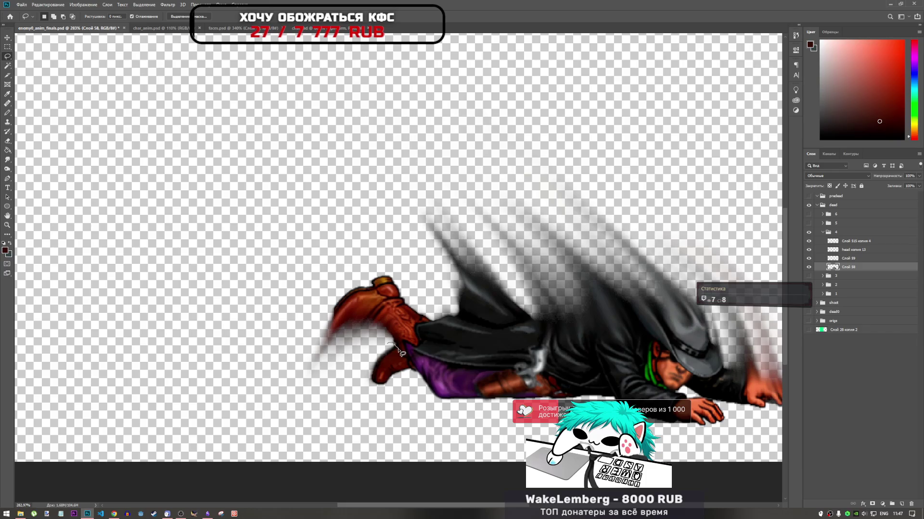
Lasso the lower boot and copy it in place onto new layer Слой 63 with Ctrl+J.
{"action": "left_click_drag", "start_coordinate": [411, 366], "coordinate": [414, 371]}
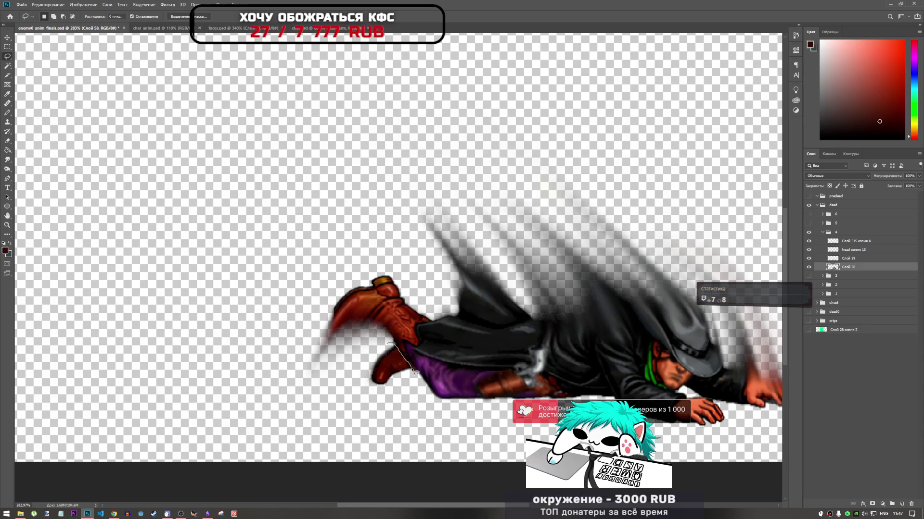
{"action": "left_click_drag", "start_coordinate": [348, 373], "coordinate": [349, 370]}
{"action": "key", "text": "ctrl+x"}
{"action": "key", "text": "ctrl+v"}
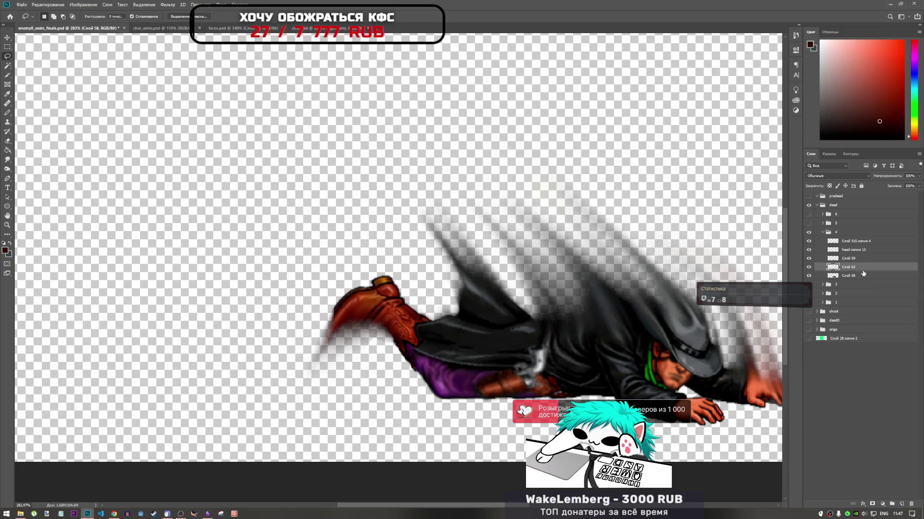
{"action": "key", "text": "ctrl+z"}
{"action": "key", "text": "ctrl+z"}
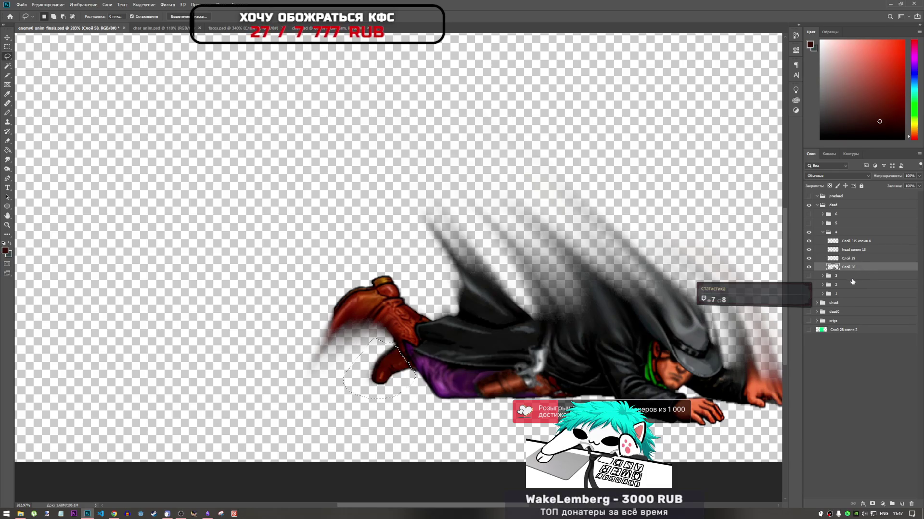
{"action": "key", "text": "ctrl+j"}
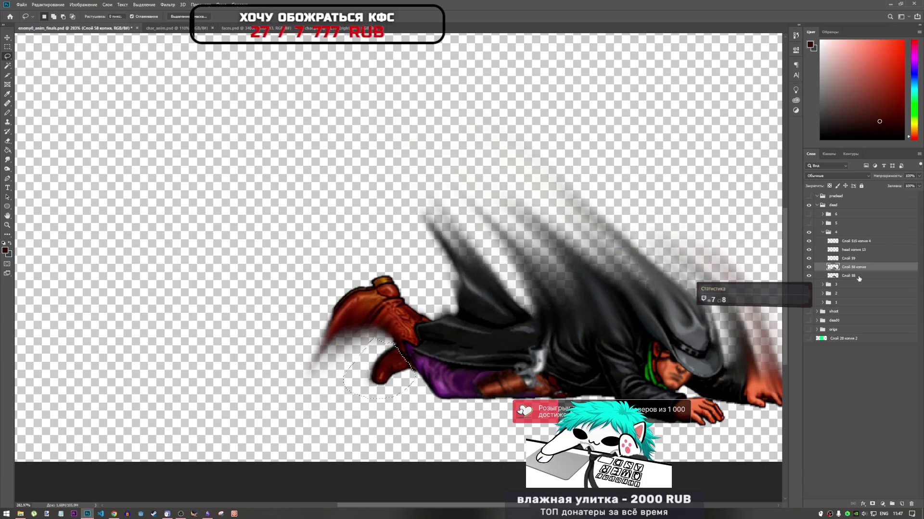
{"action": "key", "text": "ctrl+z"}
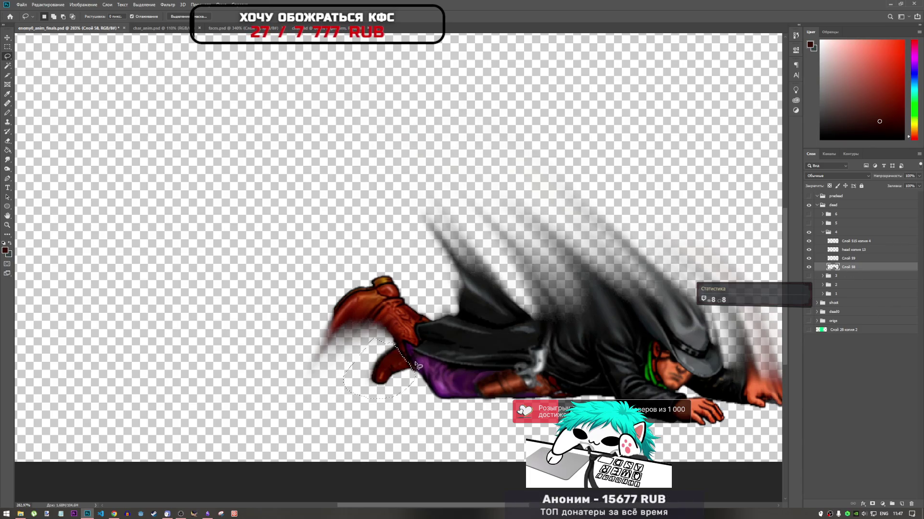
{"action": "key", "text": "ctrl+j"}
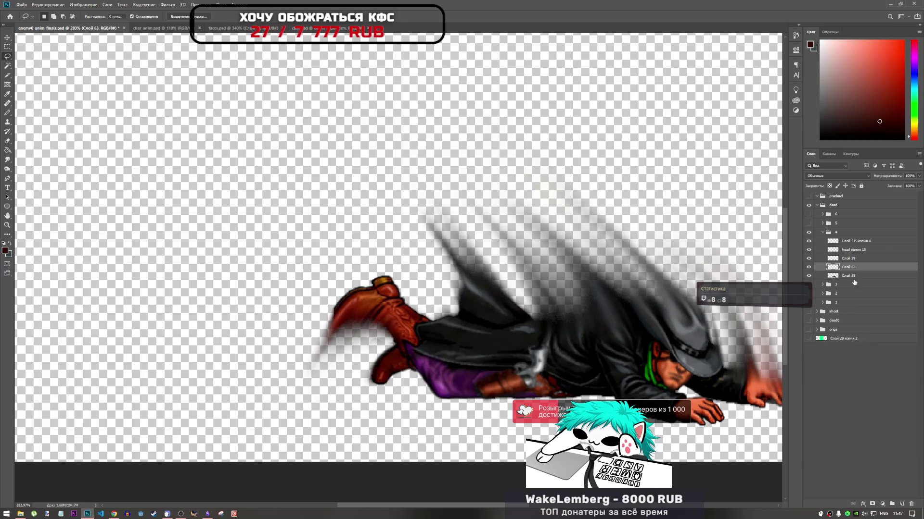
{"action": "left_click", "coordinate": [830, 275]}
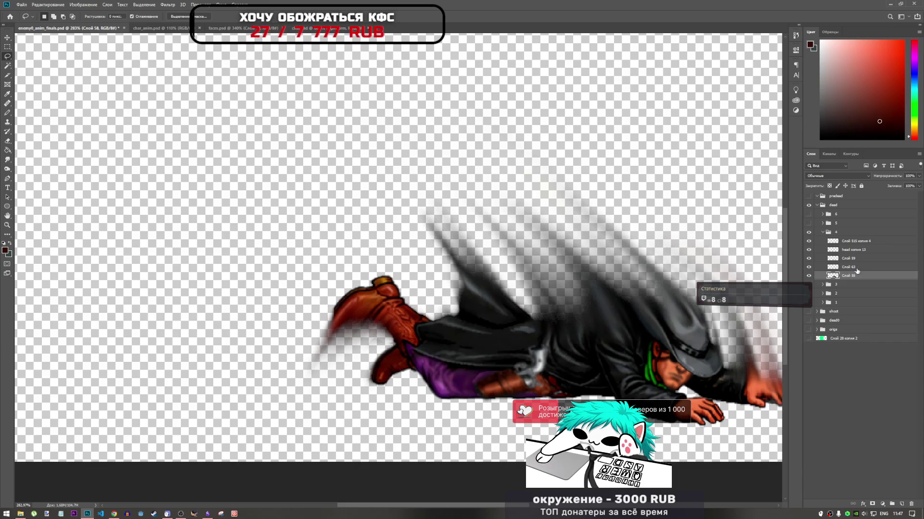
{"action": "right_click", "coordinate": [839, 269]}
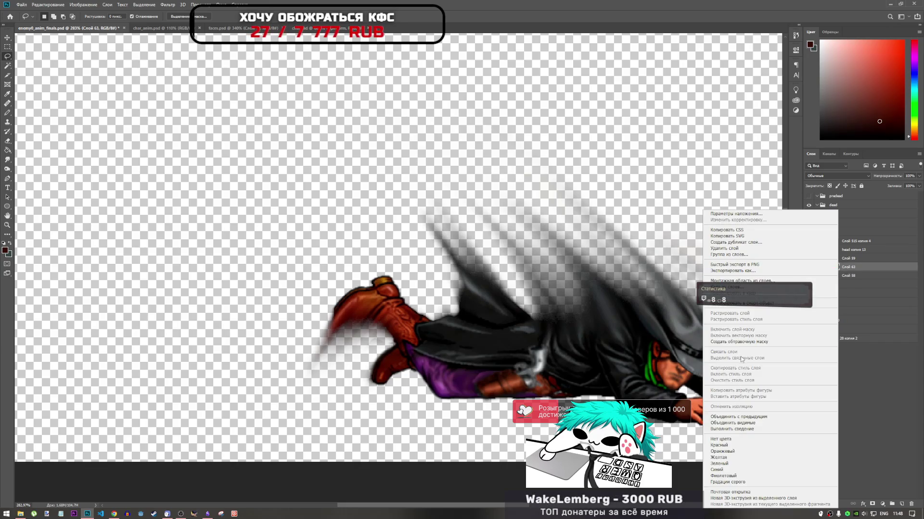
{"action": "left_click", "coordinate": [861, 260]}
{"action": "right_click", "coordinate": [824, 268]}
{"action": "left_click", "coordinate": [809, 270]}
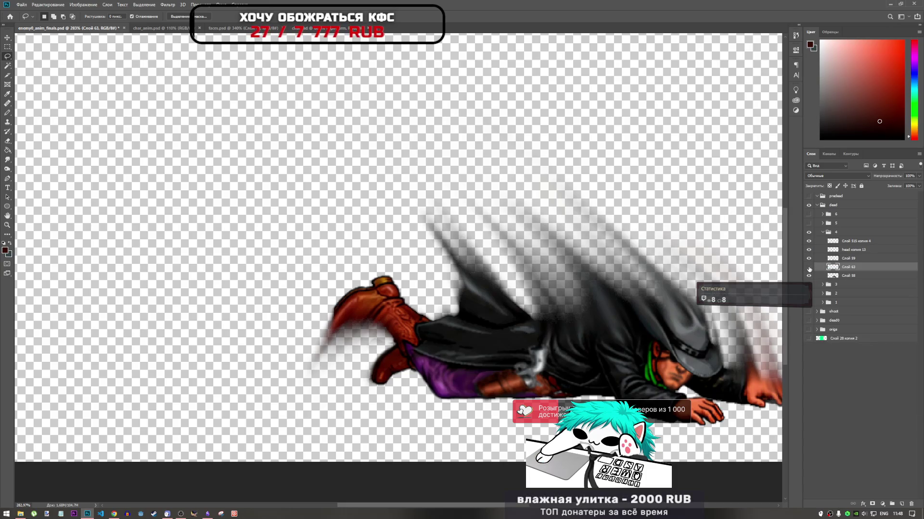
{"action": "right_click", "coordinate": [823, 267]}
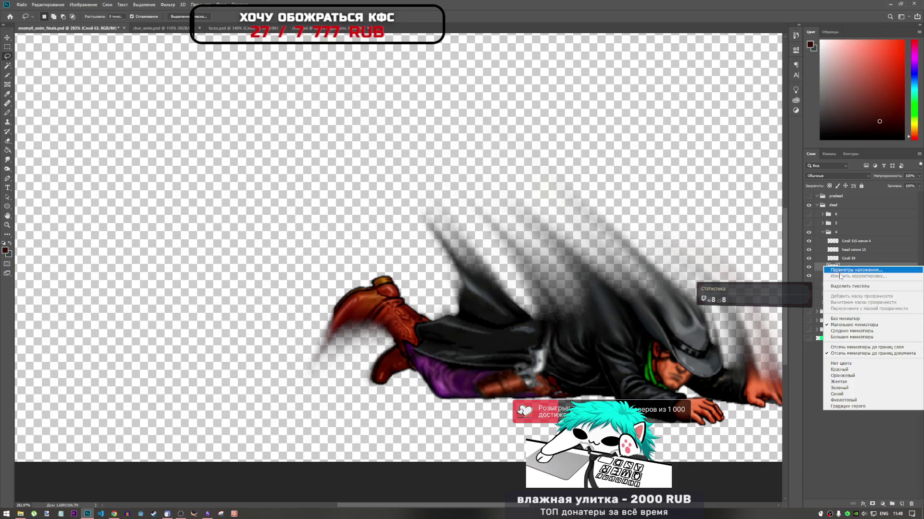
{"action": "left_click", "coordinate": [826, 267]}
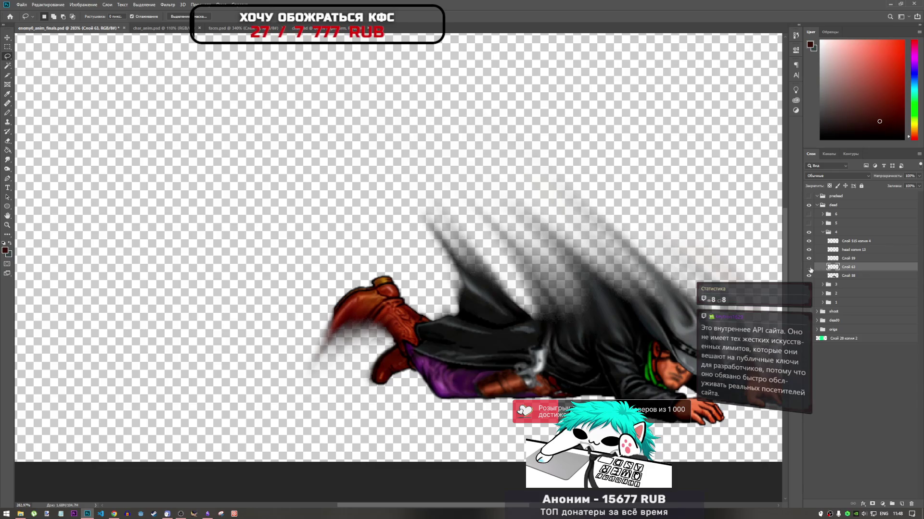
{"action": "left_click", "coordinate": [809, 268]}
{"action": "left_click", "coordinate": [809, 268]}
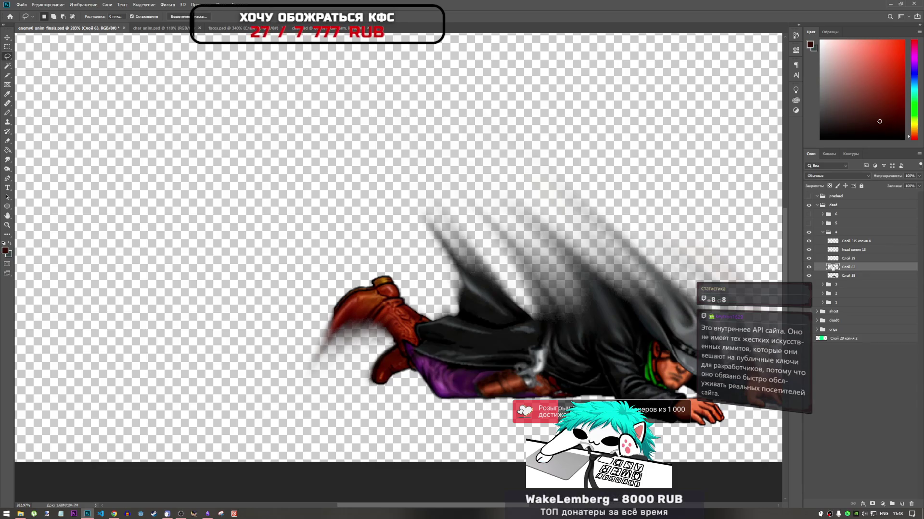
{"action": "key", "text": "ctrl+t"}
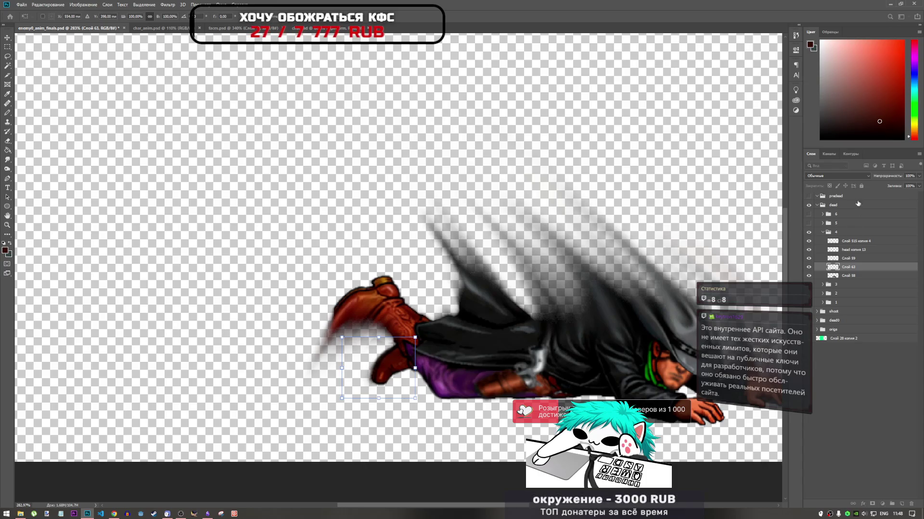
{"action": "key", "text": "Escape"}
{"action": "key", "text": "l"}
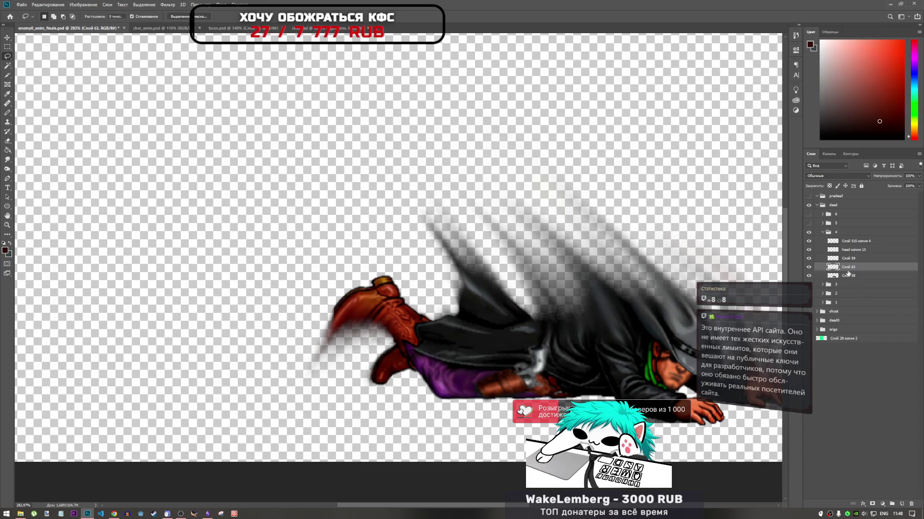
{"action": "left_click", "coordinate": [809, 258]}
{"action": "left_click", "coordinate": [809, 258]}
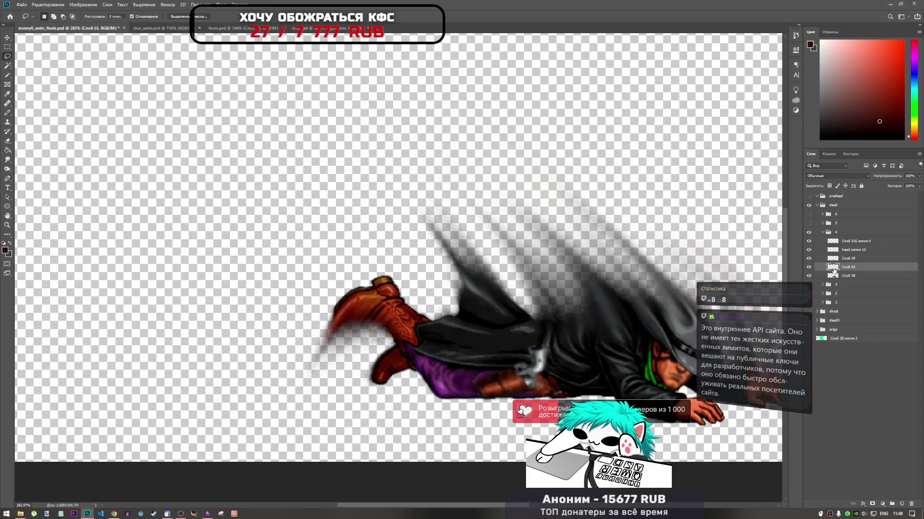
{"action": "left_click", "coordinate": [834, 260]}
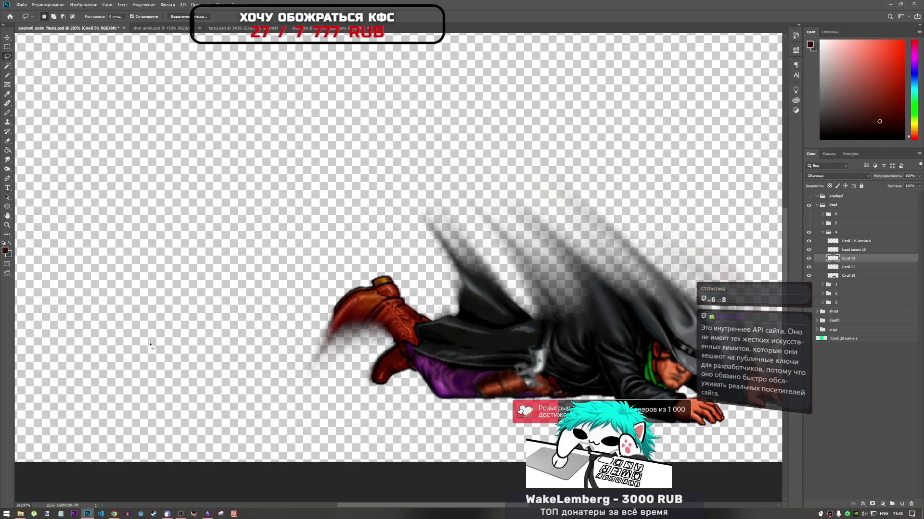
{"action": "left_click", "coordinate": [116, 514]}
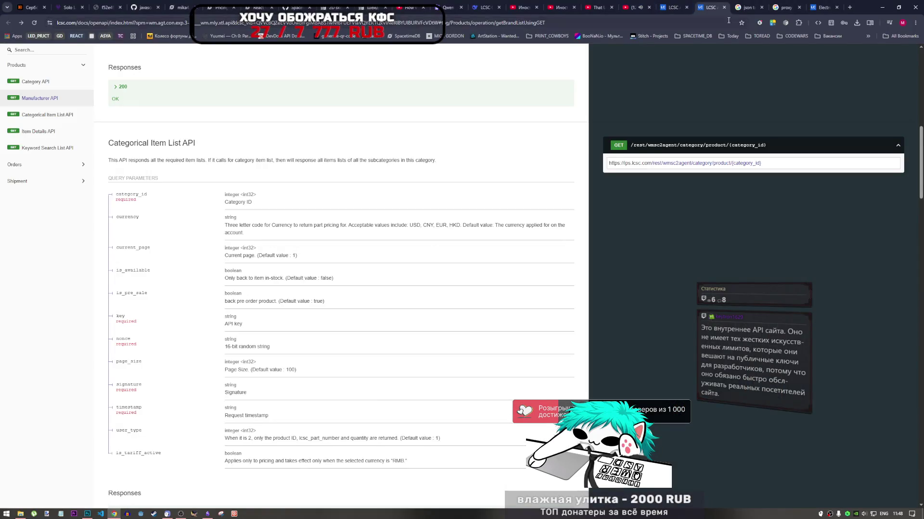
{"action": "left_click", "coordinate": [712, 7]}
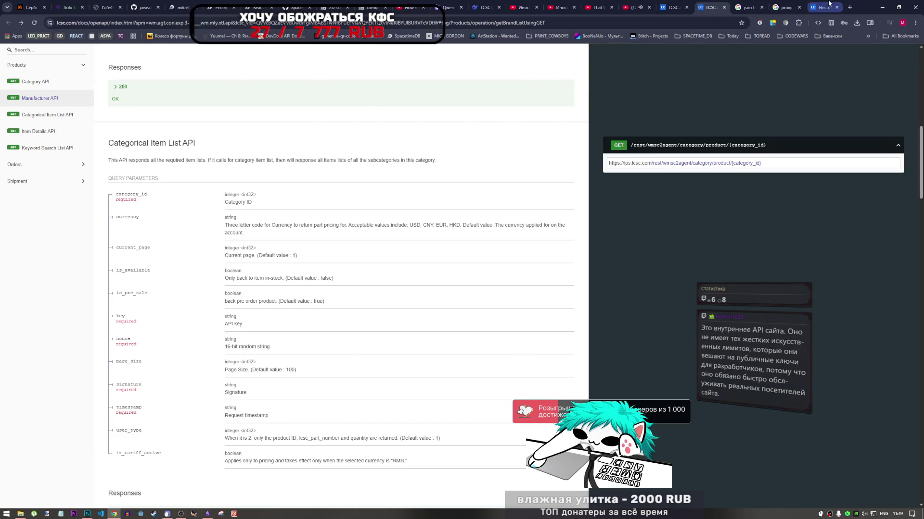
{"action": "left_click", "coordinate": [822, 7]}
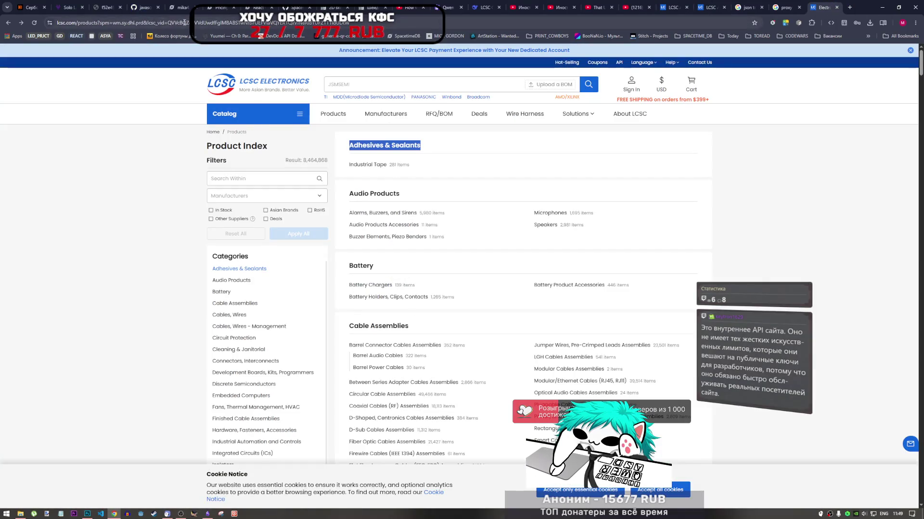
{"action": "left_click_drag", "start_coordinate": [370, 23], "coordinate": [57, 23]}
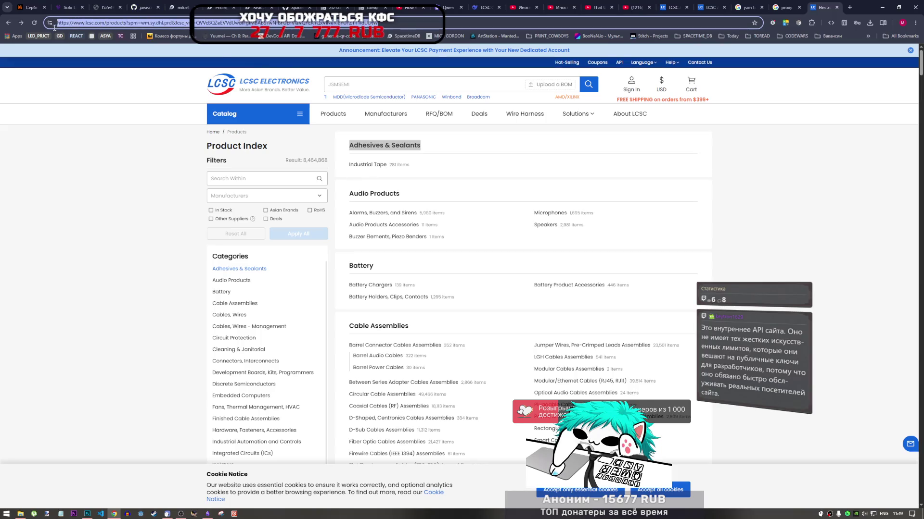
{"action": "left_click", "coordinate": [717, 180]}
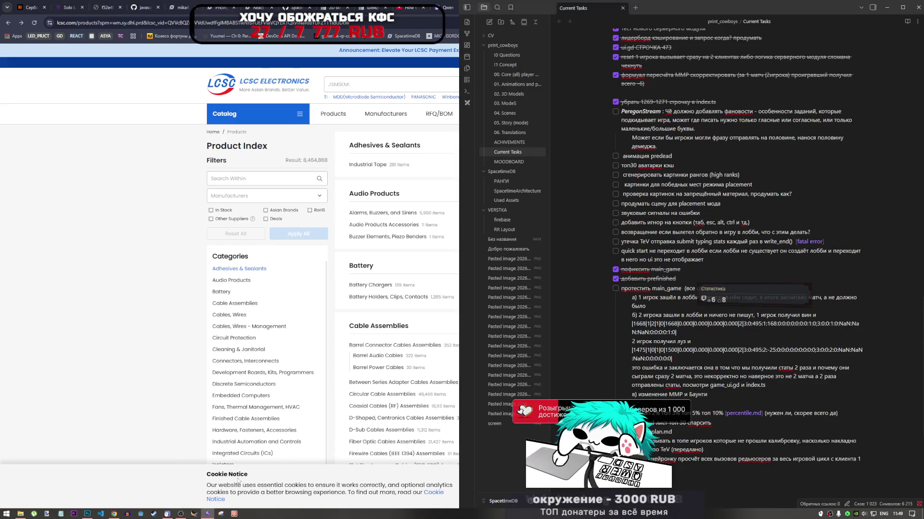
{"action": "left_click", "coordinate": [207, 513]}
{"action": "left_click", "coordinate": [207, 512]}
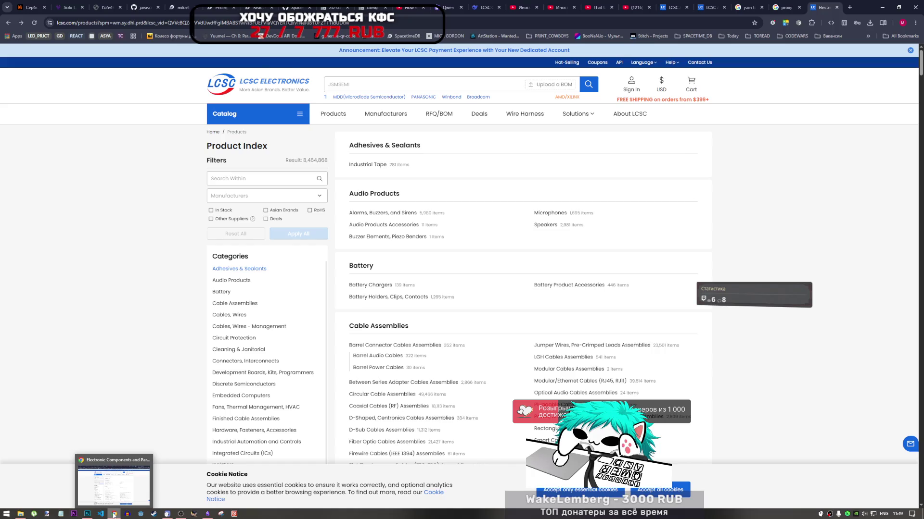
{"action": "left_click", "coordinate": [88, 514]}
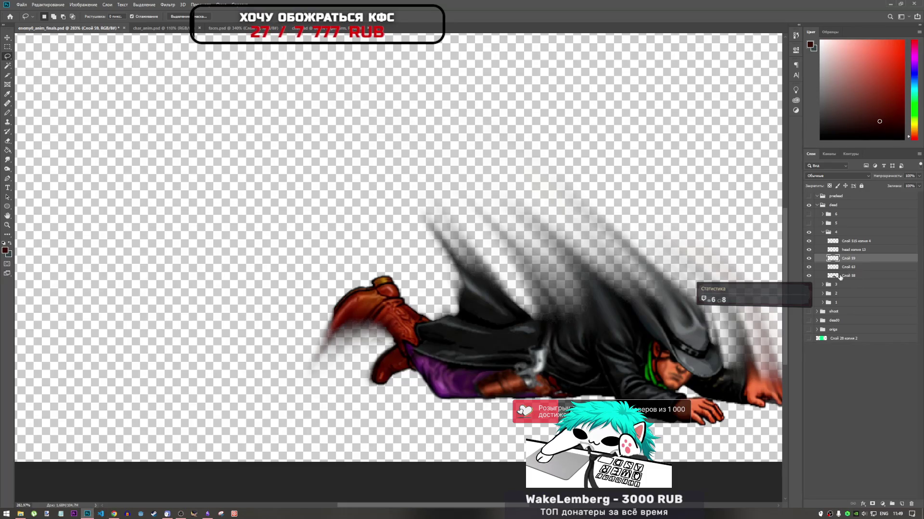
{"action": "left_click", "coordinate": [808, 267]}
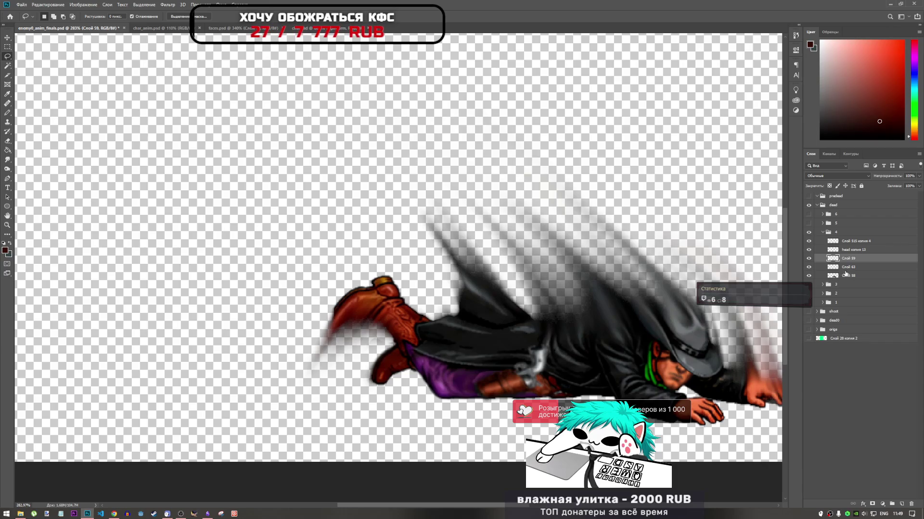
{"action": "left_click", "coordinate": [114, 514]}
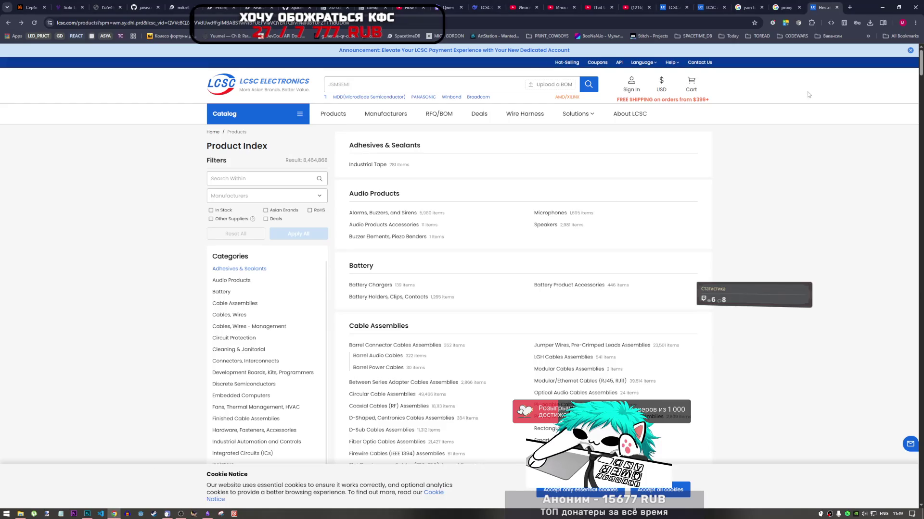
Look over the shrimp jazz YouTube video page, then return to the LCSC product index.
{"action": "left_click", "coordinate": [622, 5]}
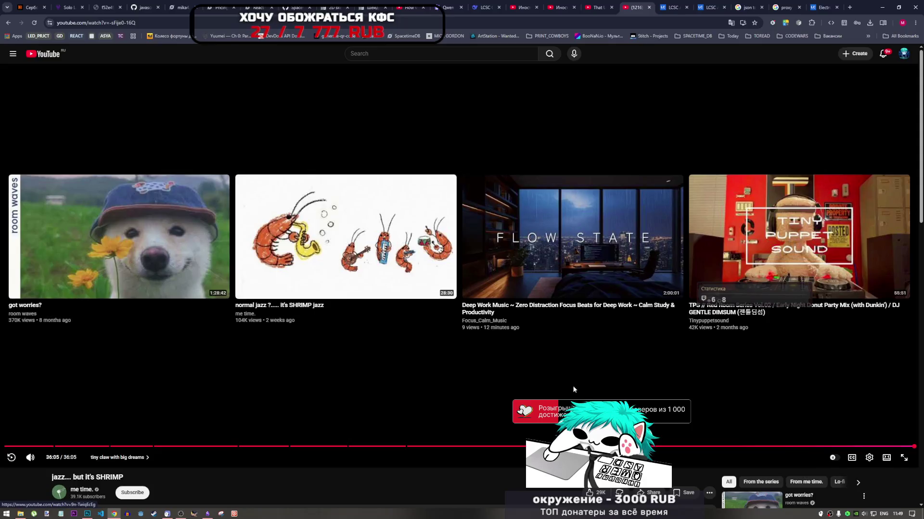
{"action": "scroll", "coordinate": [561, 391], "scroll_direction": "down", "scroll_amount": 3}
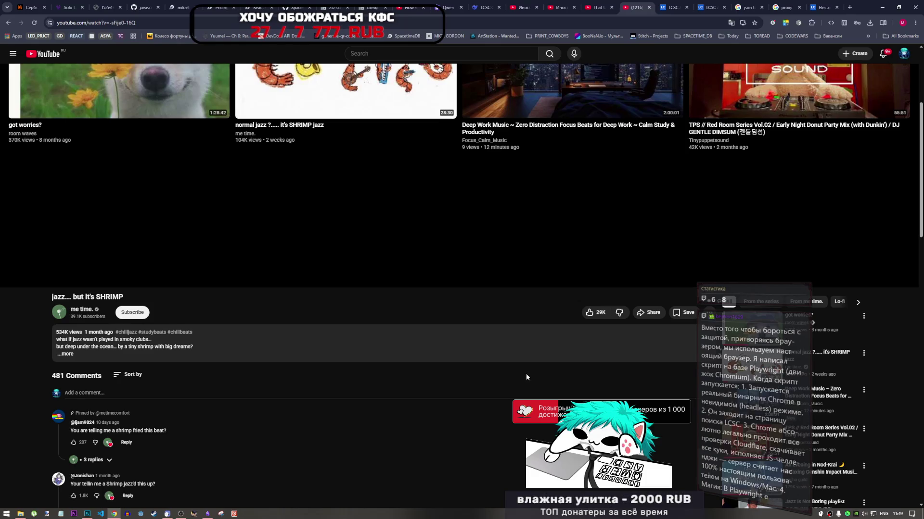
{"action": "scroll", "coordinate": [524, 373], "scroll_direction": "up", "scroll_amount": 4}
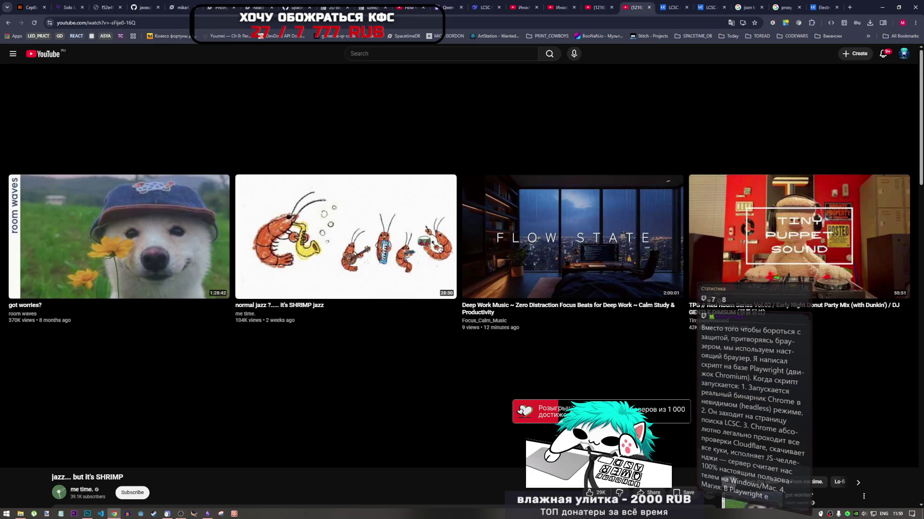
{"action": "key", "text": "alt+Tab"}
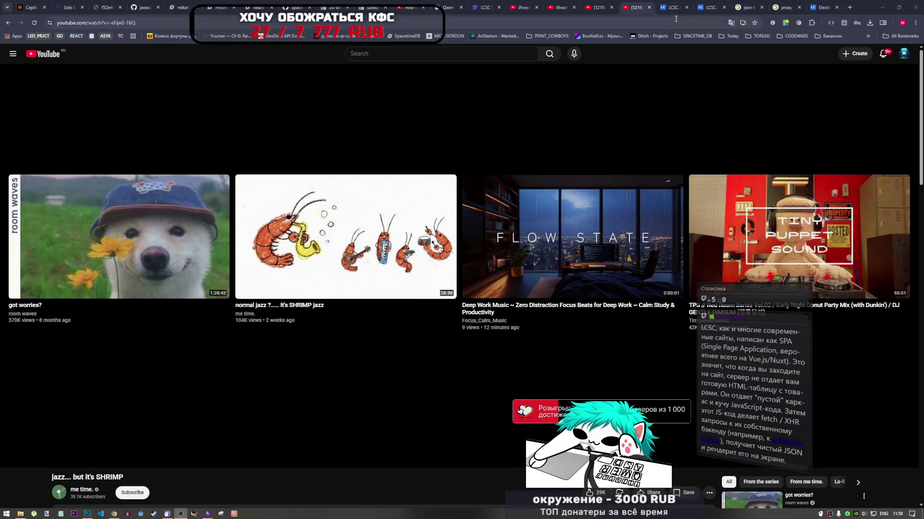
{"action": "left_click", "coordinate": [823, 7]}
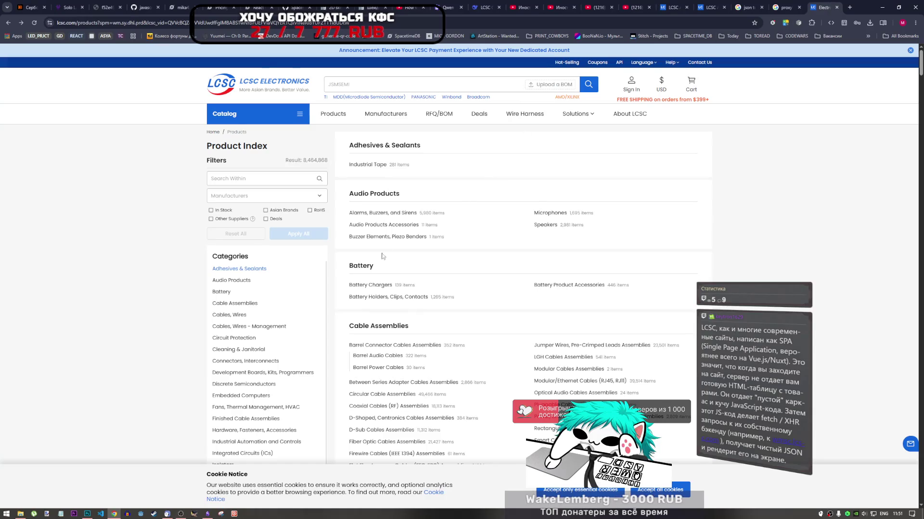
Open the Industrial Tape category and show its DevTools Network requests filtered to Fetch/XHR.
{"action": "left_click", "coordinate": [367, 164]}
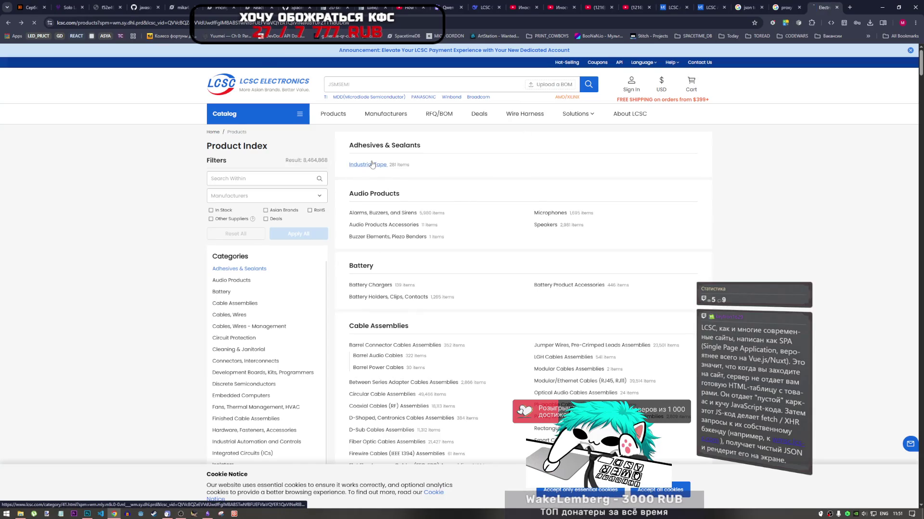
{"action": "right_click", "coordinate": [805, 171]}
{"action": "left_click", "coordinate": [769, 135]}
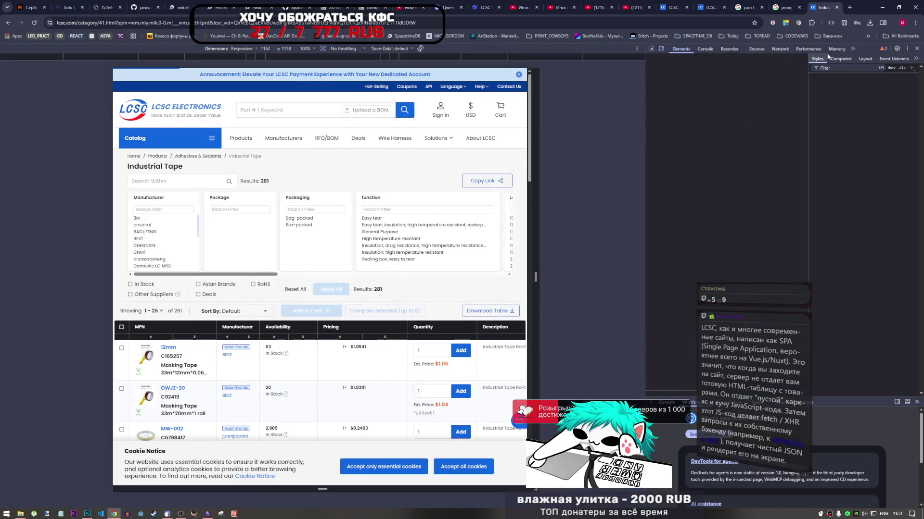
{"action": "left_click", "coordinate": [809, 49]}
{"action": "left_click", "coordinate": [780, 49]}
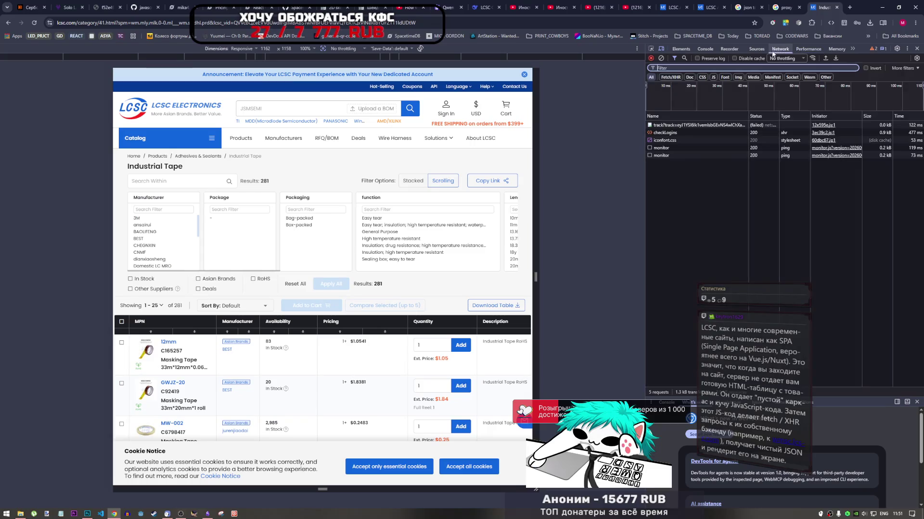
{"action": "left_click", "coordinate": [668, 77]}
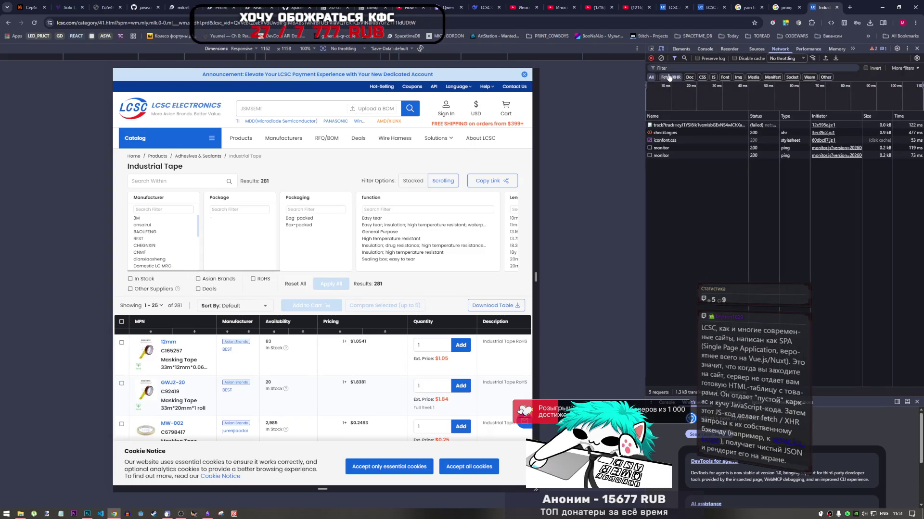
{"action": "left_click", "coordinate": [668, 77]}
Reload to capture requests and open the category request's URL in a new tab.
{"action": "left_click", "coordinate": [673, 125]}
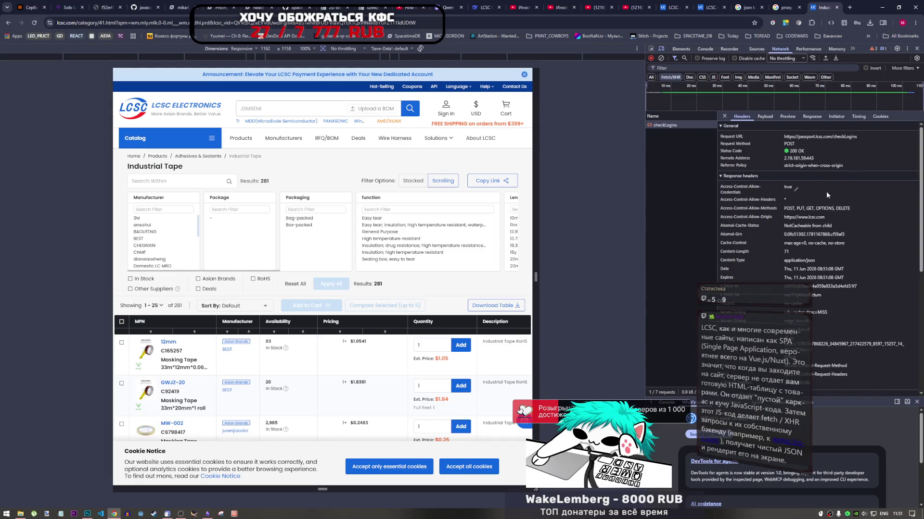
{"action": "scroll", "coordinate": [850, 239], "scroll_direction": "down", "scroll_amount": 2}
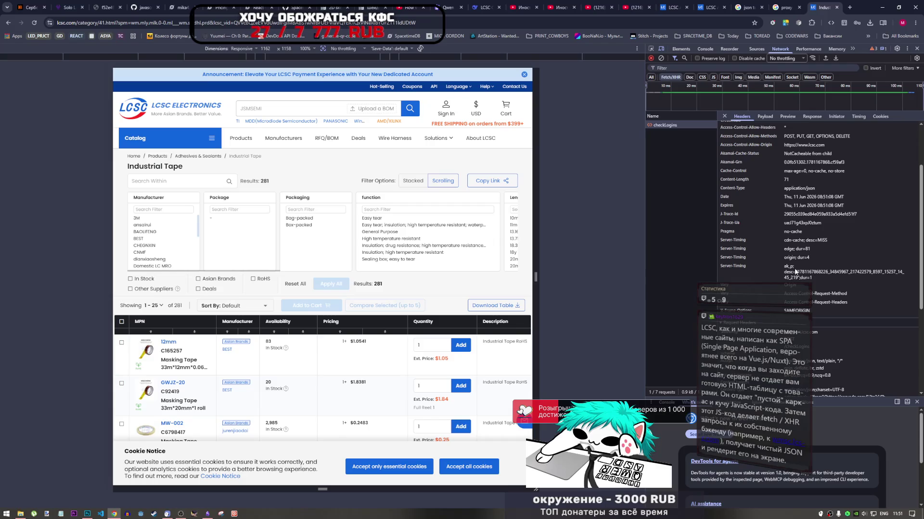
{"action": "scroll", "coordinate": [761, 243], "scroll_direction": "up", "scroll_amount": 2}
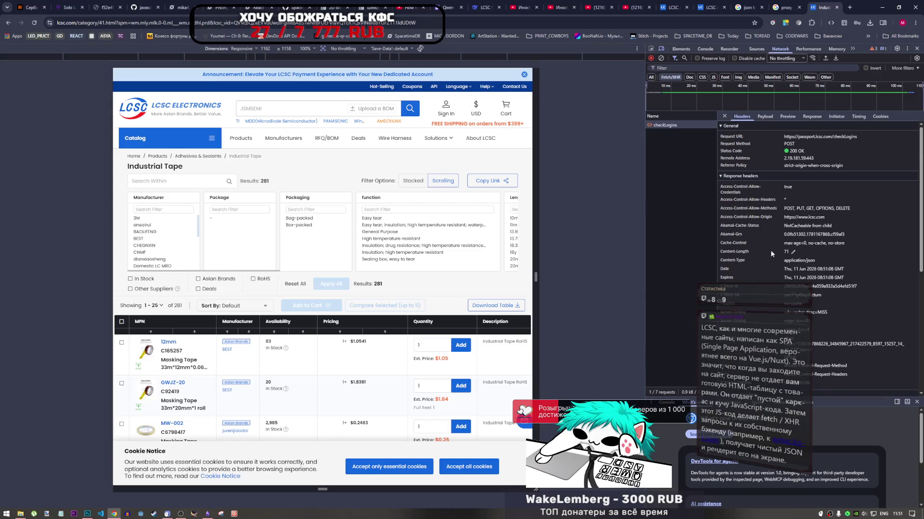
{"action": "left_click", "coordinate": [38, 23]}
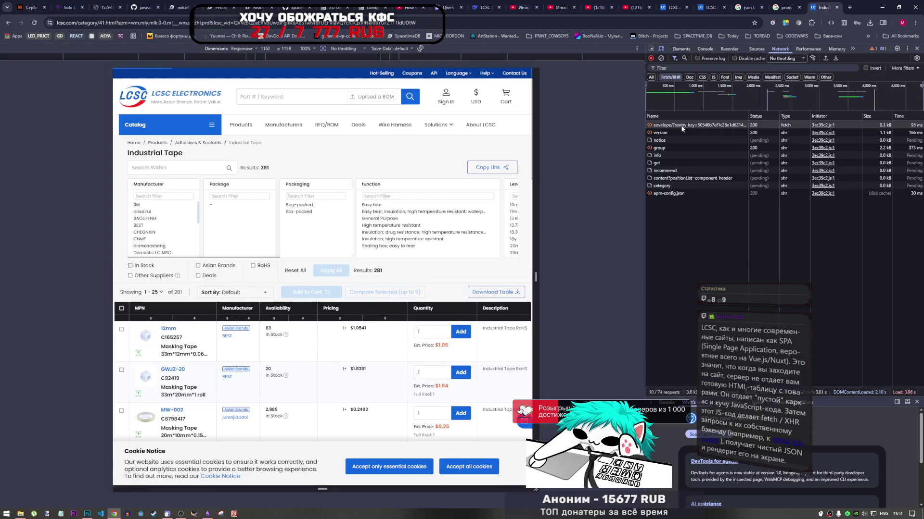
{"action": "left_click", "coordinate": [682, 126]}
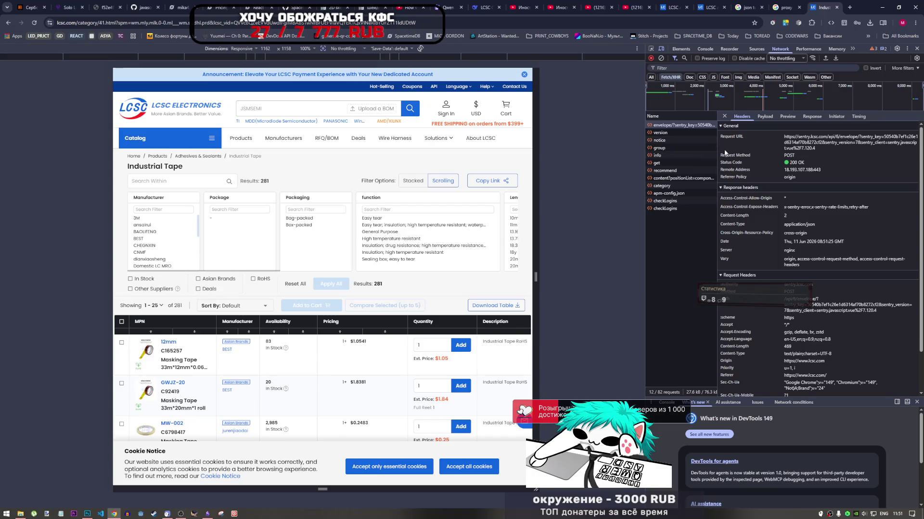
{"action": "left_click", "coordinate": [683, 178]}
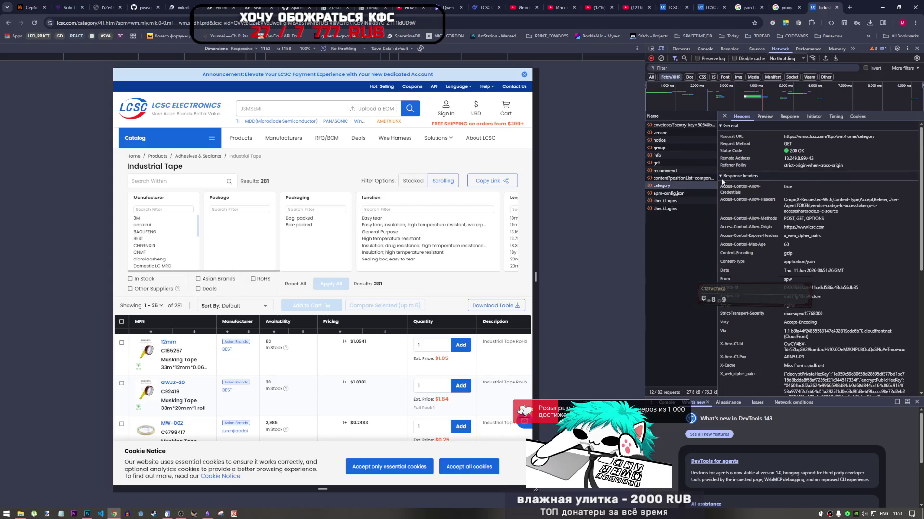
{"action": "left_click_drag", "start_coordinate": [875, 137], "coordinate": [782, 138]}
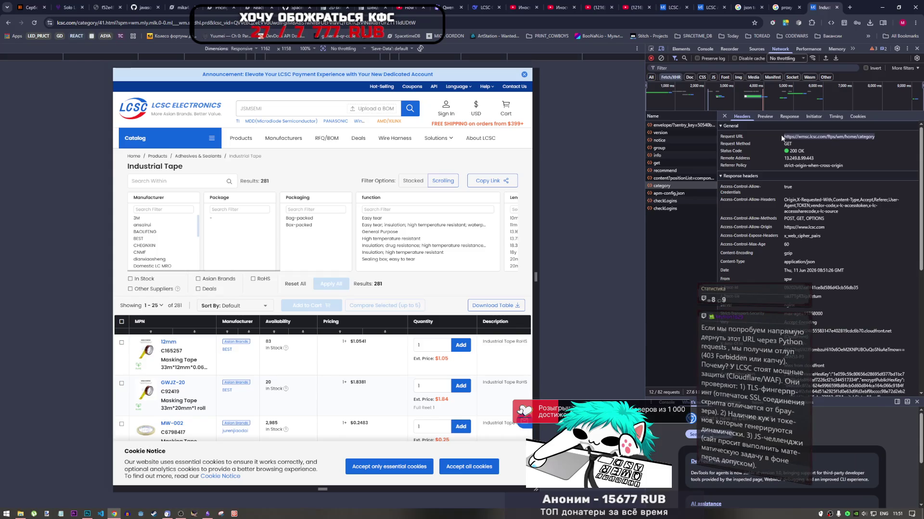
{"action": "right_click", "coordinate": [803, 137]}
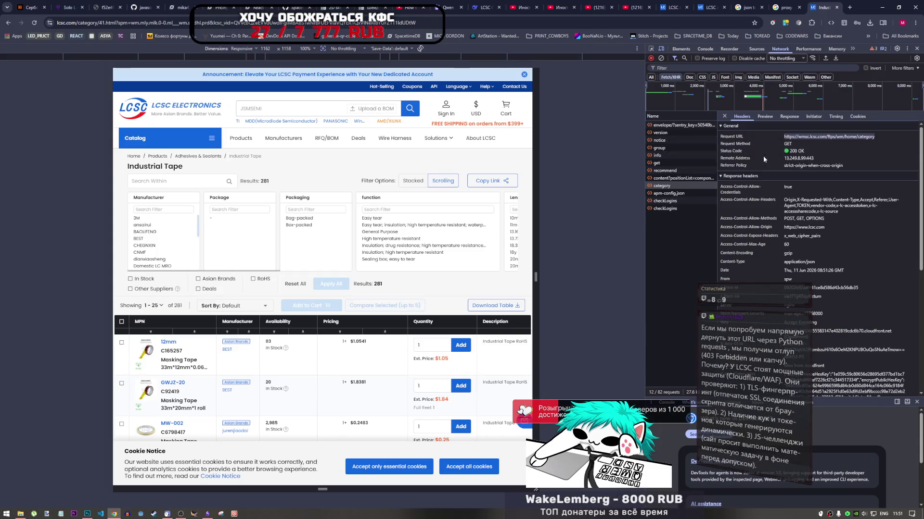
{"action": "left_click", "coordinate": [763, 155]}
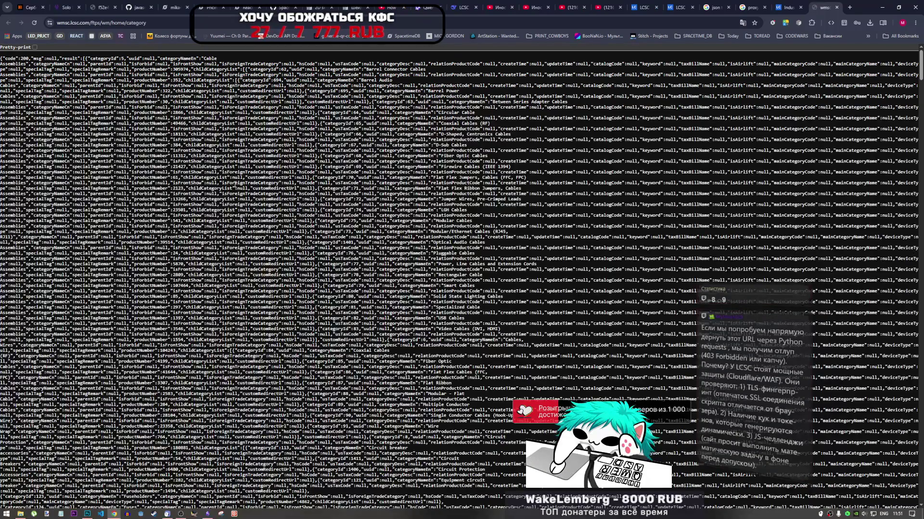
Scroll through the raw category JSON, highlighting fields of the Clamps entry.
{"action": "scroll", "coordinate": [462, 279], "scroll_direction": "down", "scroll_amount": 5}
{"action": "scroll", "coordinate": [462, 279], "scroll_direction": "down", "scroll_amount": 5}
{"action": "scroll", "coordinate": [462, 279], "scroll_direction": "down", "scroll_amount": 5}
{"action": "scroll", "coordinate": [462, 279], "scroll_direction": "down", "scroll_amount": 3}
{"action": "left_click_drag", "start_coordinate": [146, 330], "coordinate": [36, 338]}
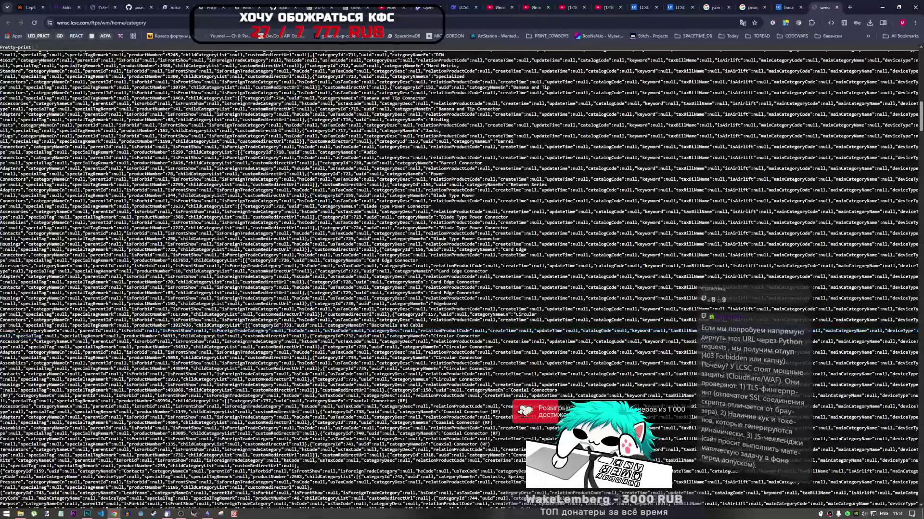
{"action": "left_click_drag", "start_coordinate": [175, 337], "coordinate": [289, 336]}
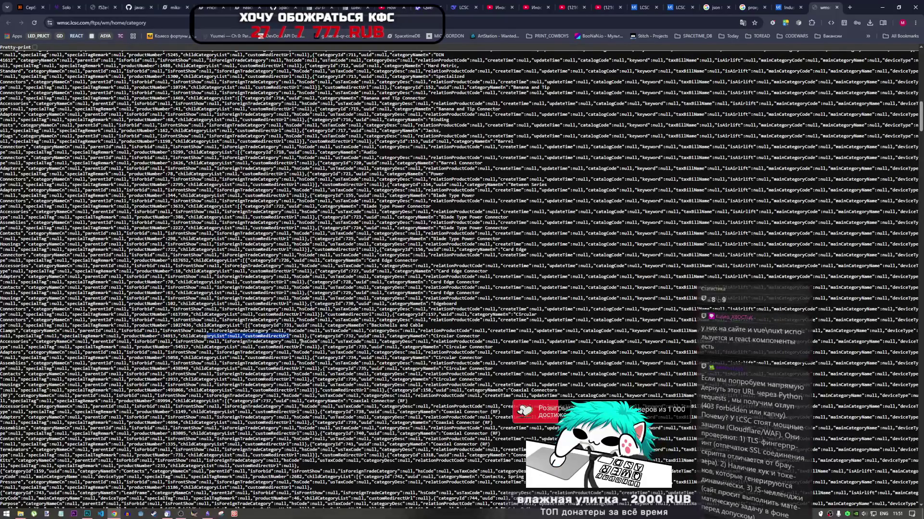
{"action": "scroll", "coordinate": [280, 233], "scroll_direction": "down", "scroll_amount": 2}
{"action": "left_click_drag", "start_coordinate": [292, 228], "coordinate": [320, 228]}
{"action": "left_click", "coordinate": [358, 228]}
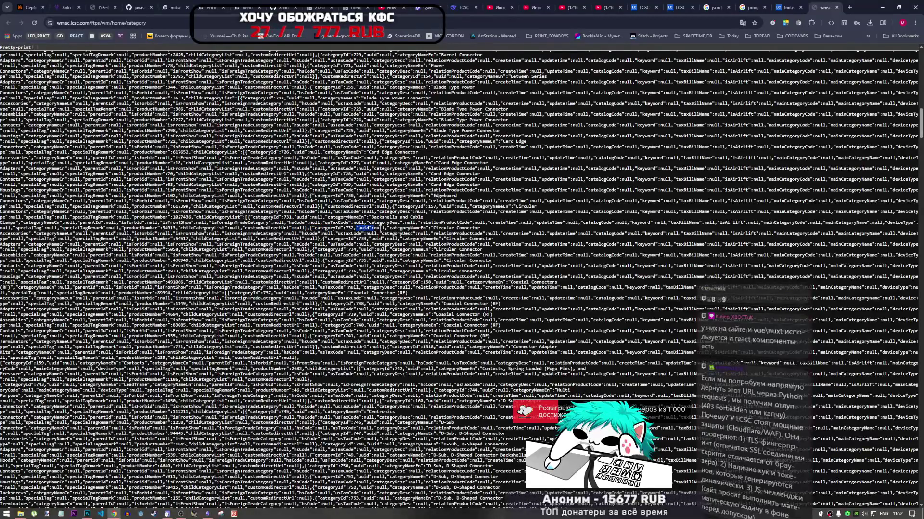
Read further down to the deviceType field, then close the JSON tab.
{"action": "scroll", "coordinate": [435, 237], "scroll_direction": "down", "scroll_amount": 5}
{"action": "scroll", "coordinate": [435, 236], "scroll_direction": "down", "scroll_amount": 3}
{"action": "scroll", "coordinate": [436, 237], "scroll_direction": "down", "scroll_amount": 5}
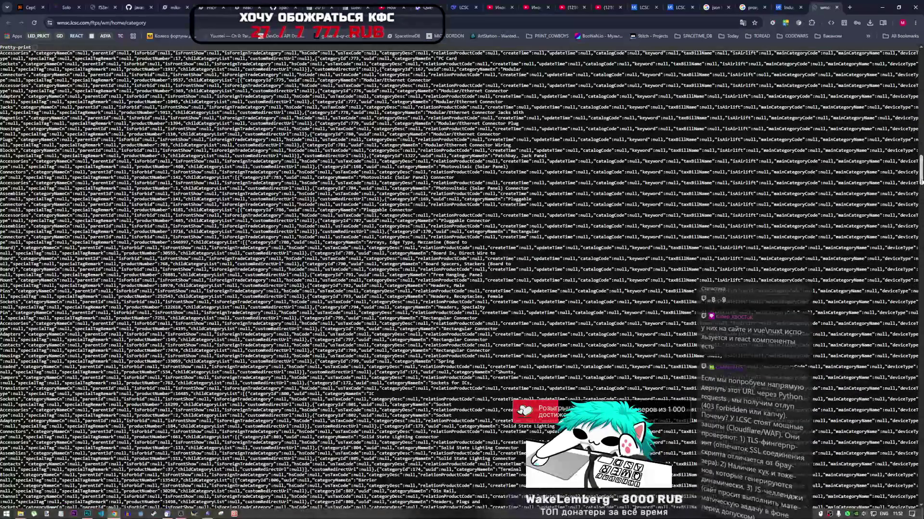
{"action": "scroll", "coordinate": [436, 237], "scroll_direction": "down", "scroll_amount": 2}
{"action": "scroll", "coordinate": [436, 237], "scroll_direction": "down", "scroll_amount": 1}
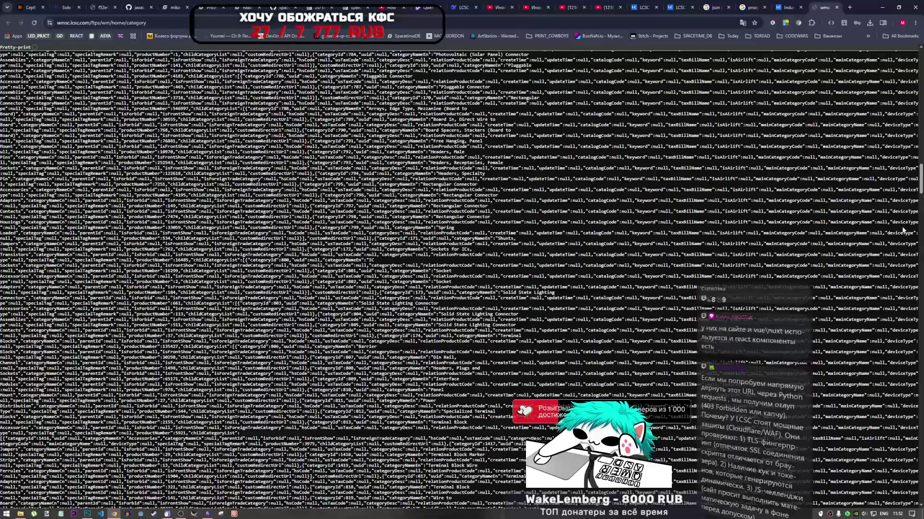
{"action": "left_click_drag", "start_coordinate": [902, 232], "coordinate": [919, 235]}
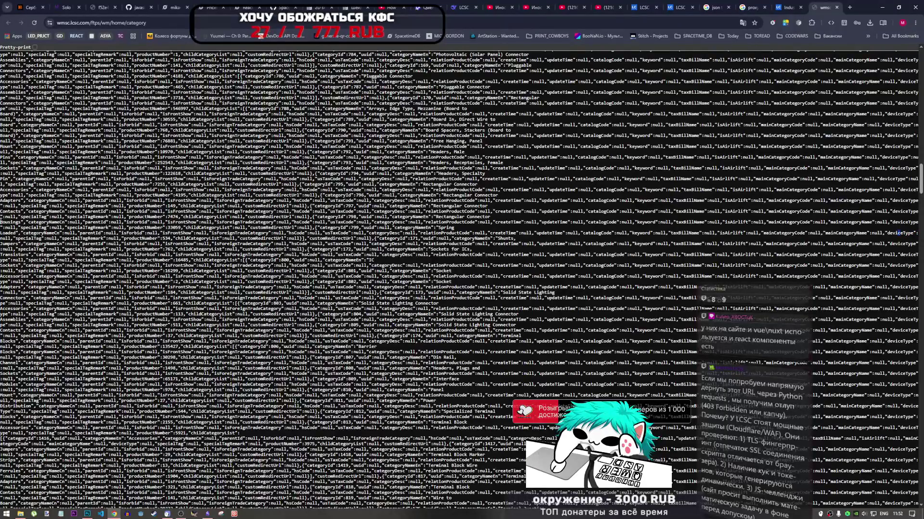
{"action": "left_click_drag", "start_coordinate": [4, 243], "coordinate": [33, 239]}
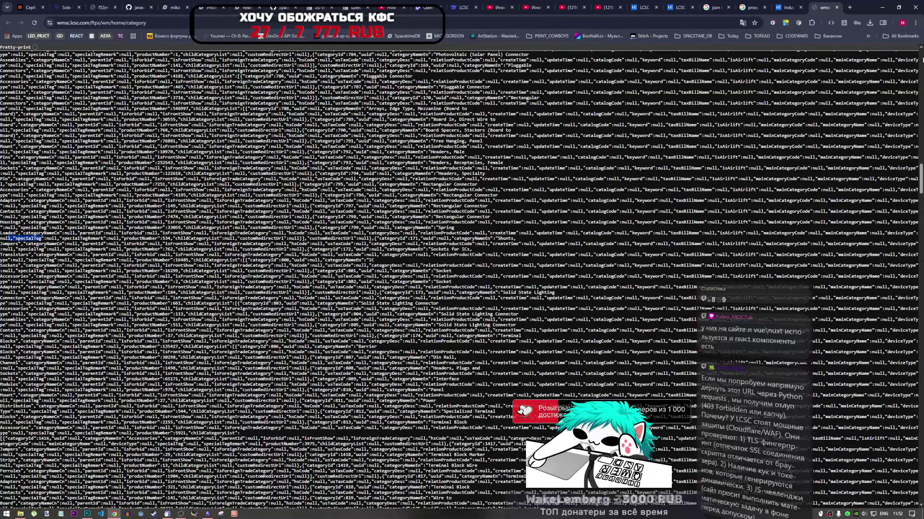
{"action": "left_click", "coordinate": [837, 7]}
{"action": "mouse_move", "coordinate": [801, 226]}
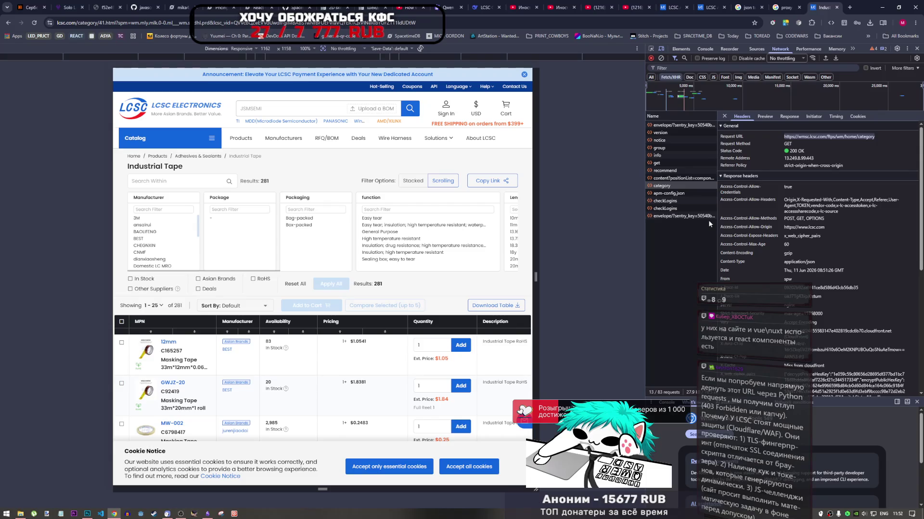
Open the sentry envelope request's URL in a new tab and close the 405 error page.
{"action": "left_click", "coordinate": [671, 193]}
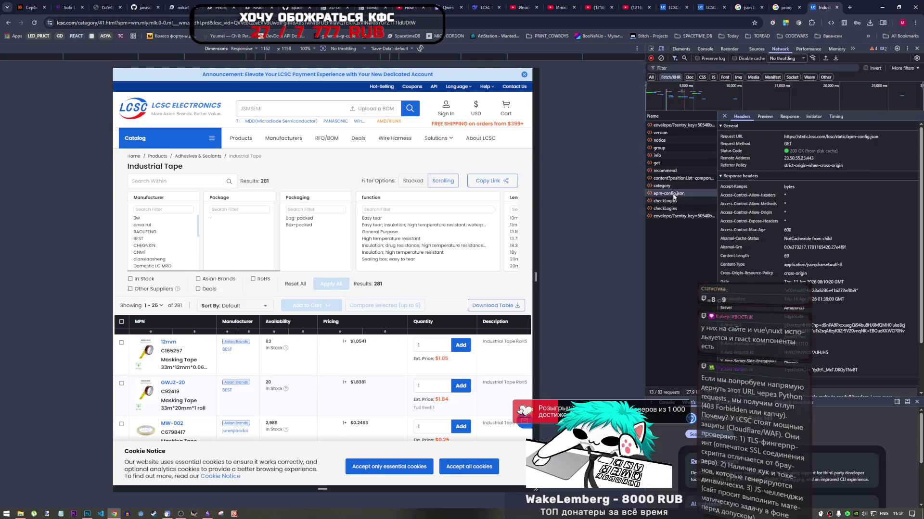
{"action": "left_click", "coordinate": [673, 202]}
{"action": "left_click", "coordinate": [673, 193]}
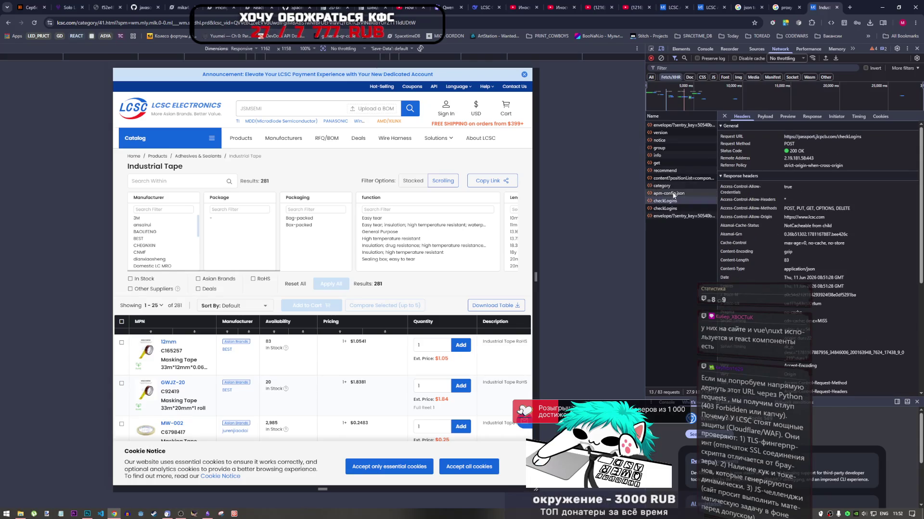
{"action": "left_click", "coordinate": [674, 202]}
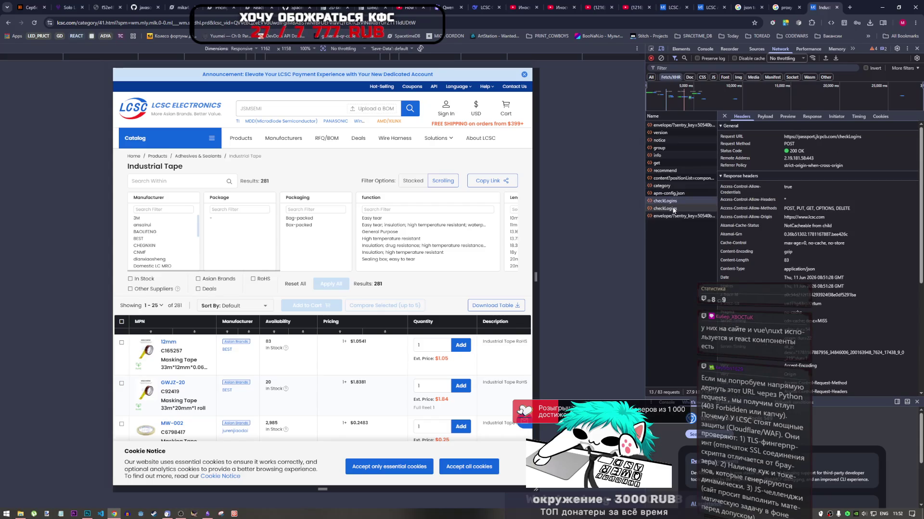
{"action": "left_click", "coordinate": [674, 215]}
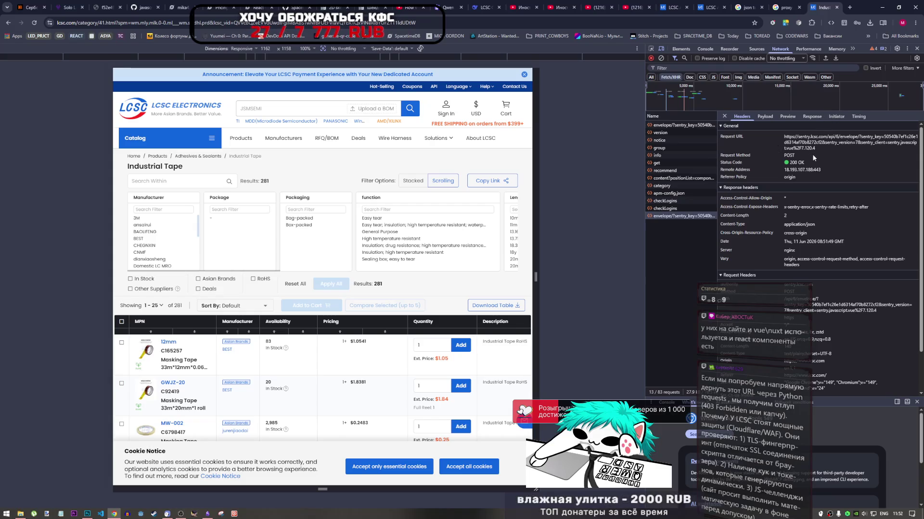
{"action": "left_click_drag", "start_coordinate": [784, 137], "coordinate": [816, 148]}
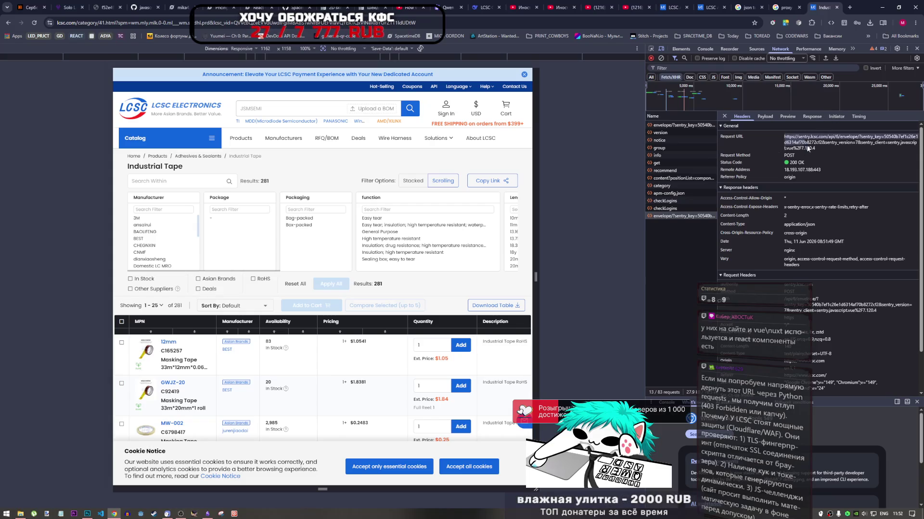
{"action": "right_click", "coordinate": [815, 147]}
{"action": "left_click", "coordinate": [769, 165]}
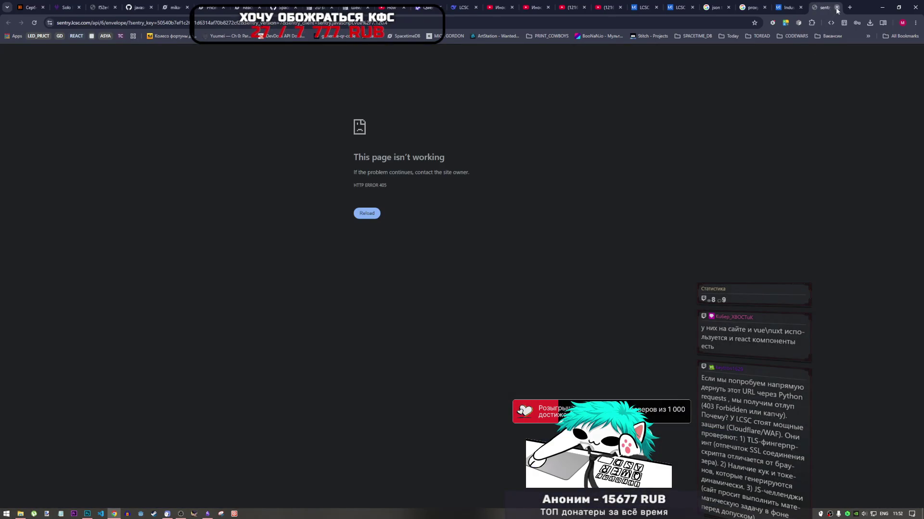
{"action": "left_click", "coordinate": [837, 7]}
Open the apm-config.json request's URL in its own tab.
{"action": "left_click", "coordinate": [666, 209]}
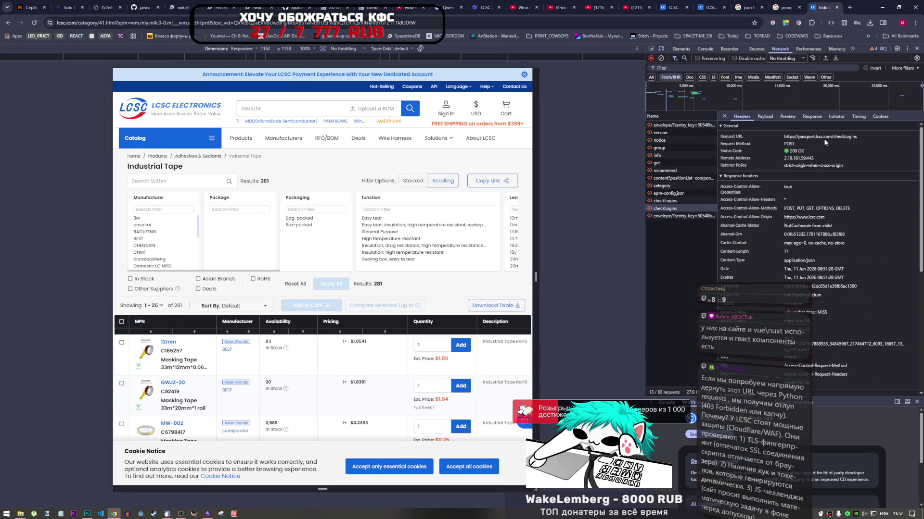
{"action": "left_click", "coordinate": [669, 193]}
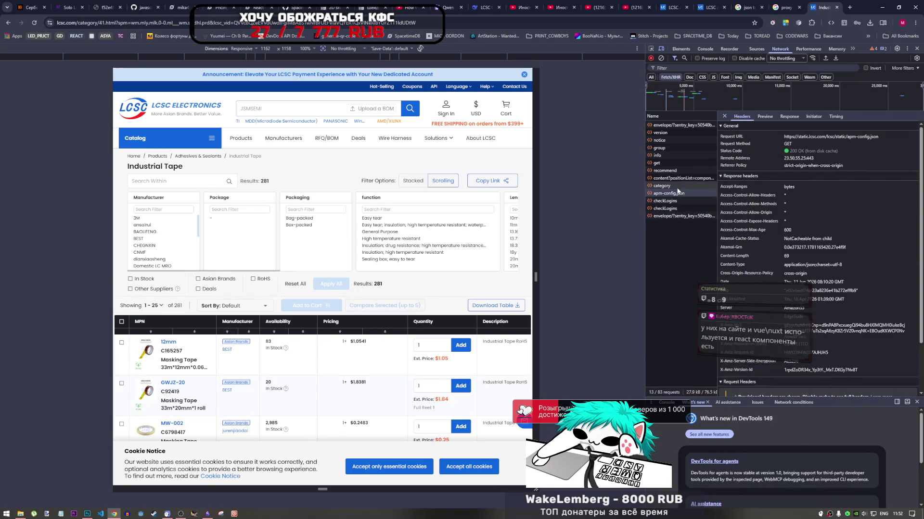
{"action": "left_click_drag", "start_coordinate": [834, 138], "coordinate": [785, 140]}
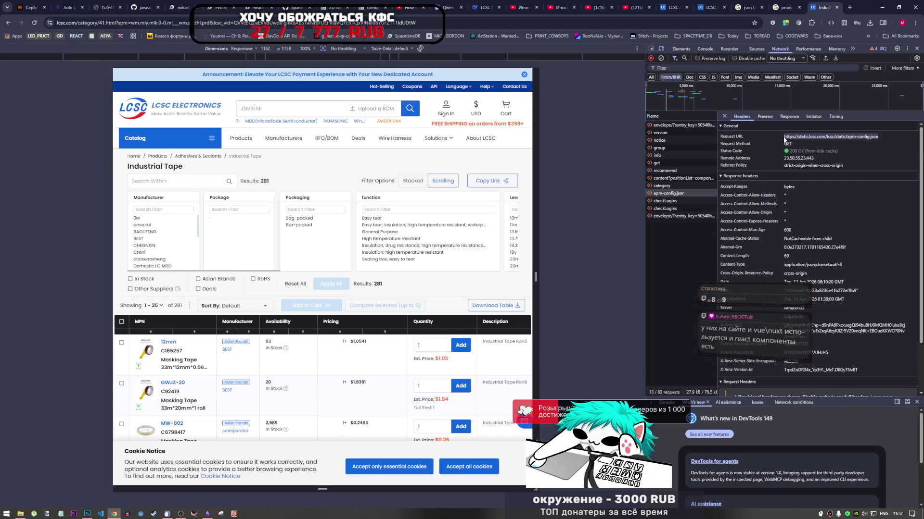
{"action": "right_click", "coordinate": [811, 136]}
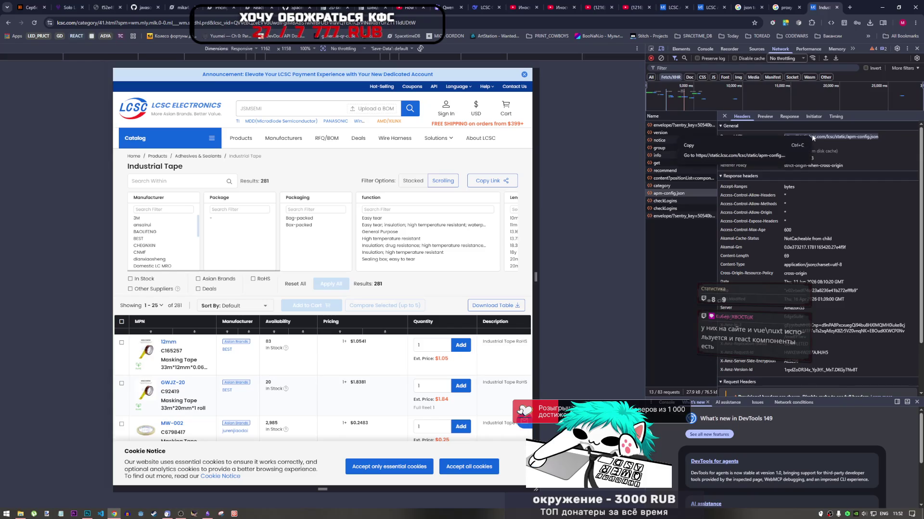
{"action": "left_click", "coordinate": [775, 152]}
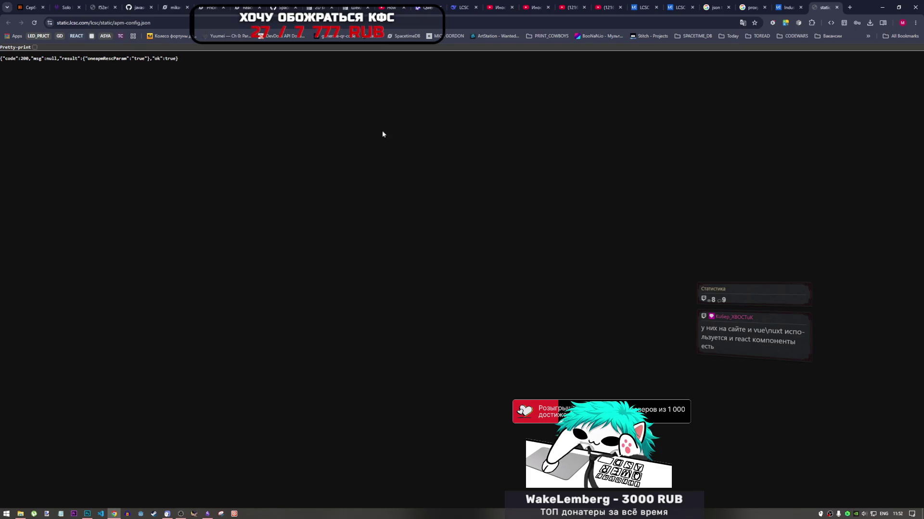
Close the apm-config.json tab and view the currency/get JSON, noting its CNY entry.
{"action": "left_click_drag", "start_coordinate": [51, 61], "coordinate": [178, 58]}
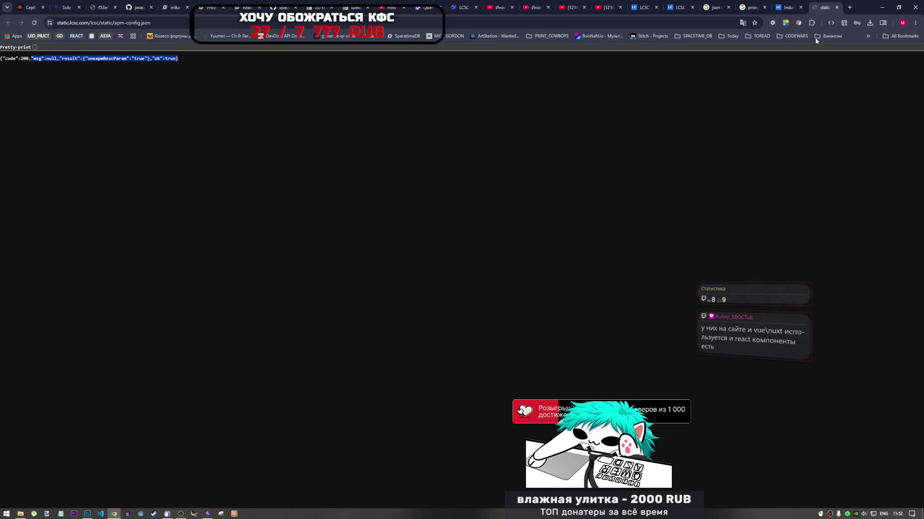
{"action": "left_click", "coordinate": [836, 8]}
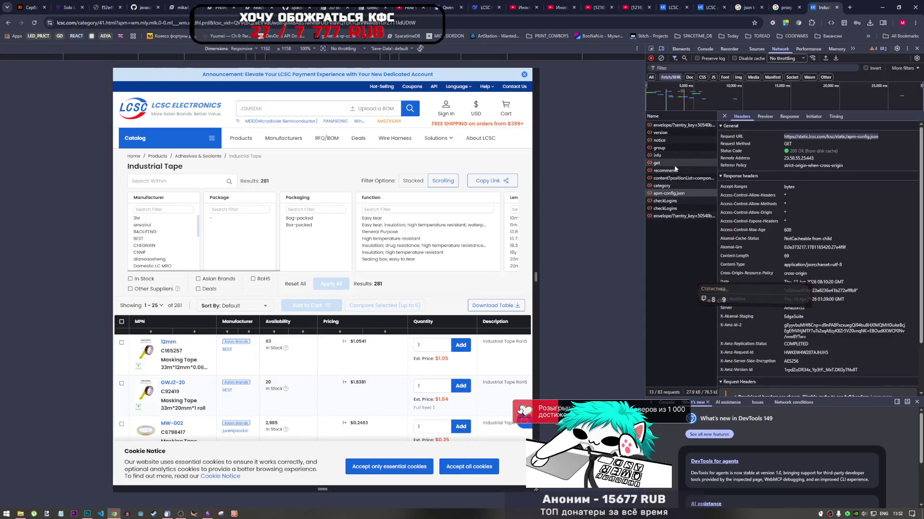
{"action": "left_click", "coordinate": [657, 163]}
{"action": "left_click_drag", "start_coordinate": [883, 139], "coordinate": [761, 139]}
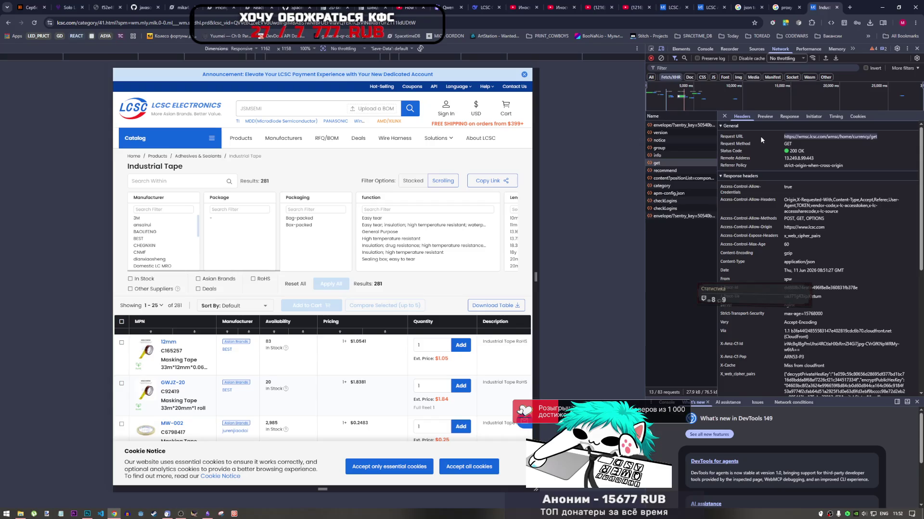
{"action": "right_click", "coordinate": [805, 137]}
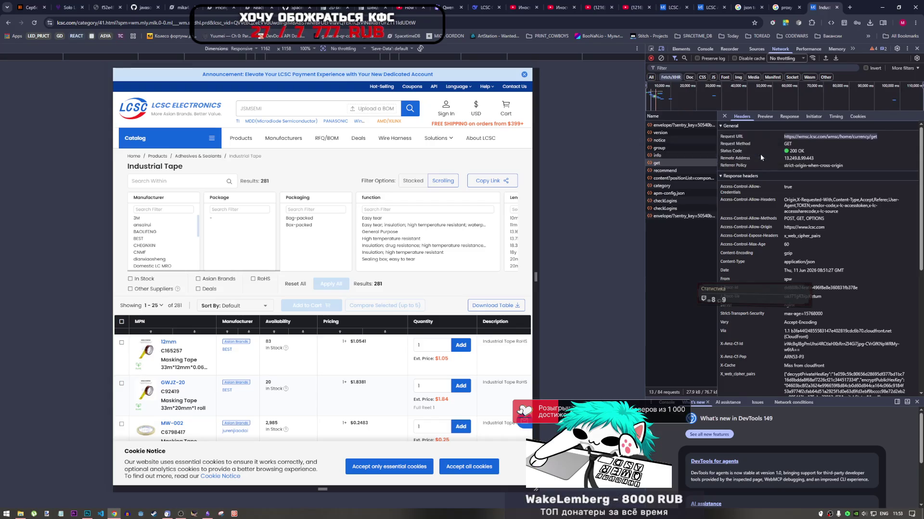
{"action": "left_click", "coordinate": [760, 154]}
{"action": "left_click_drag", "start_coordinate": [542, 59], "coordinate": [560, 60]}
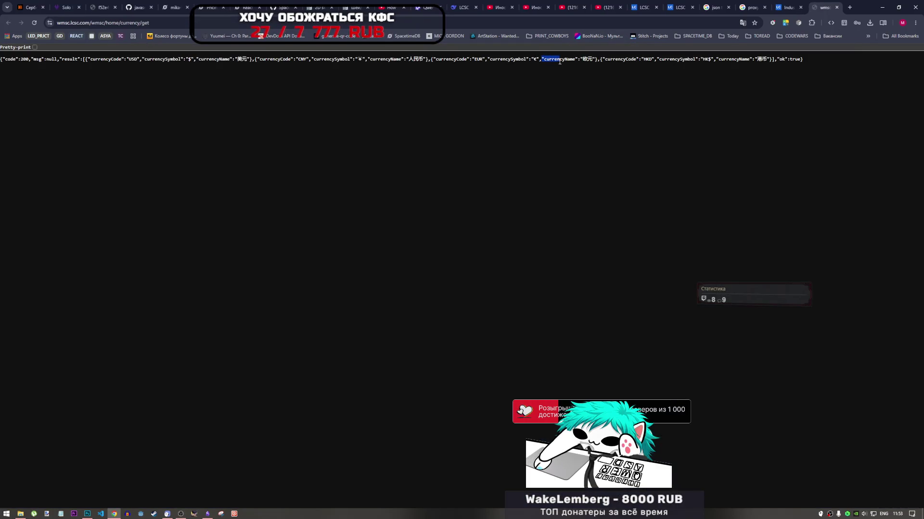
{"action": "left_click_drag", "start_coordinate": [286, 59], "coordinate": [350, 59]}
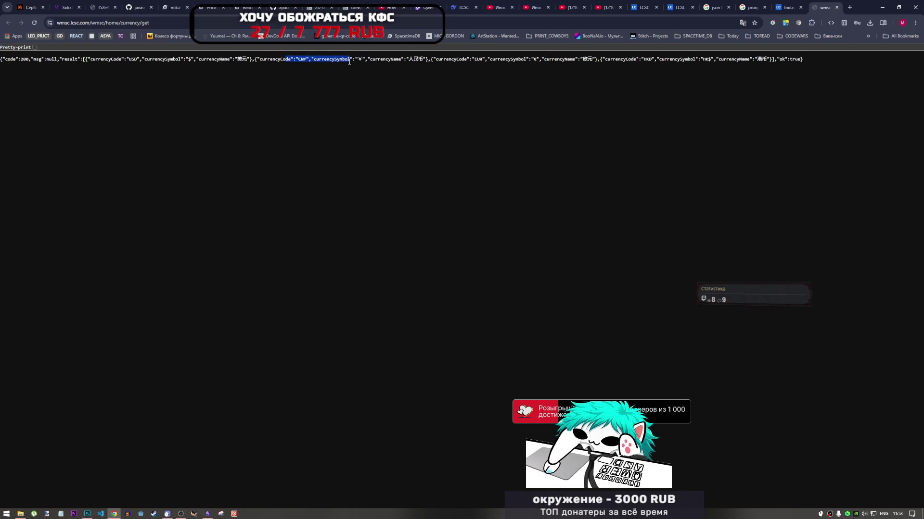
{"action": "left_click", "coordinate": [839, 7]}
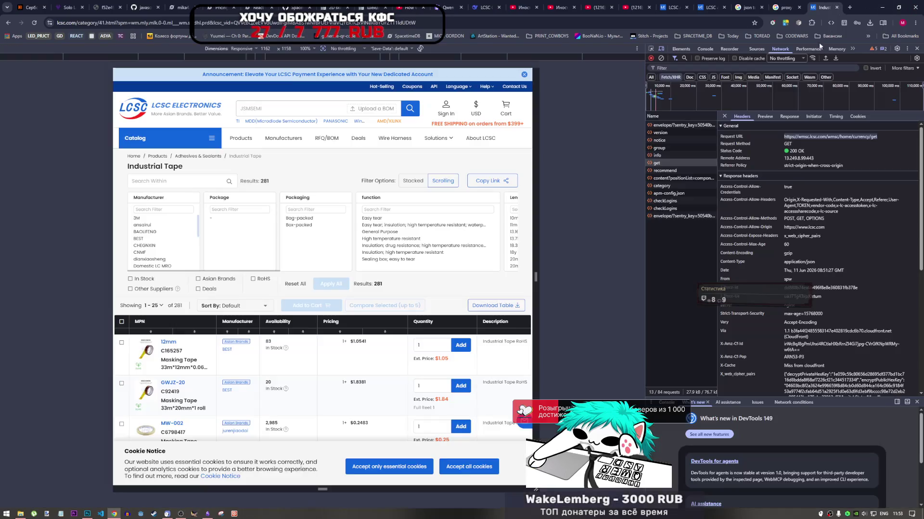
View the recommend request's JSON in a new tab, checking the MDD brand entry.
{"action": "left_click", "coordinate": [670, 171]}
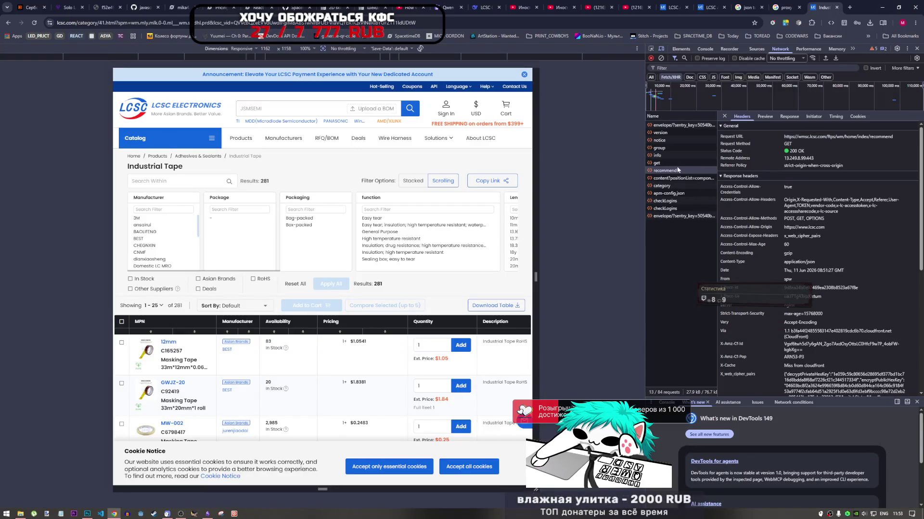
{"action": "left_click_drag", "start_coordinate": [894, 136], "coordinate": [784, 137]}
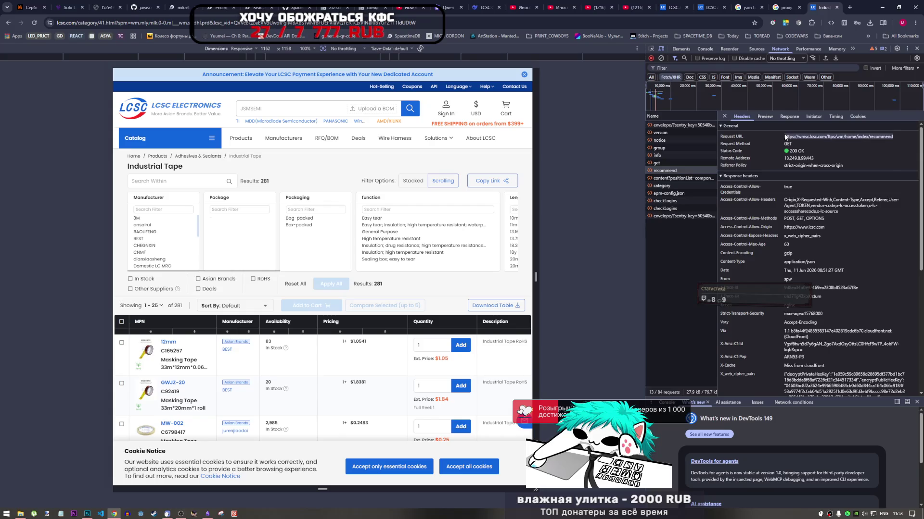
{"action": "right_click", "coordinate": [786, 137]}
{"action": "left_click", "coordinate": [673, 144]}
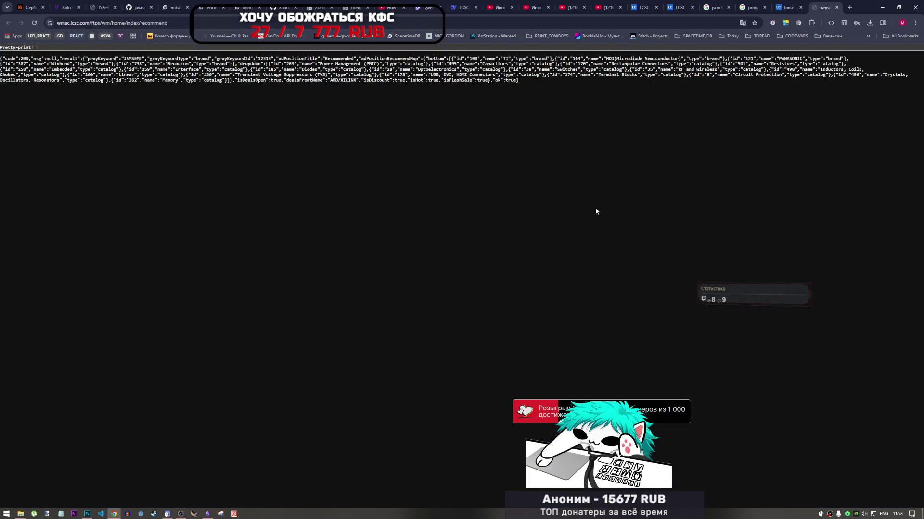
{"action": "left_click_drag", "start_coordinate": [462, 58], "coordinate": [500, 63]}
{"action": "left_click", "coordinate": [527, 58]}
{"action": "left_click_drag", "start_coordinate": [565, 58], "coordinate": [699, 58]}
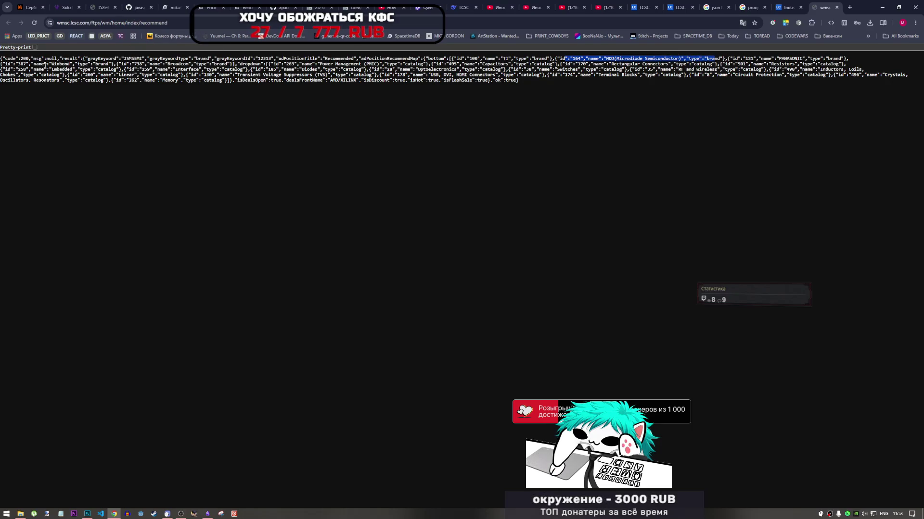
{"action": "left_click", "coordinate": [838, 7]}
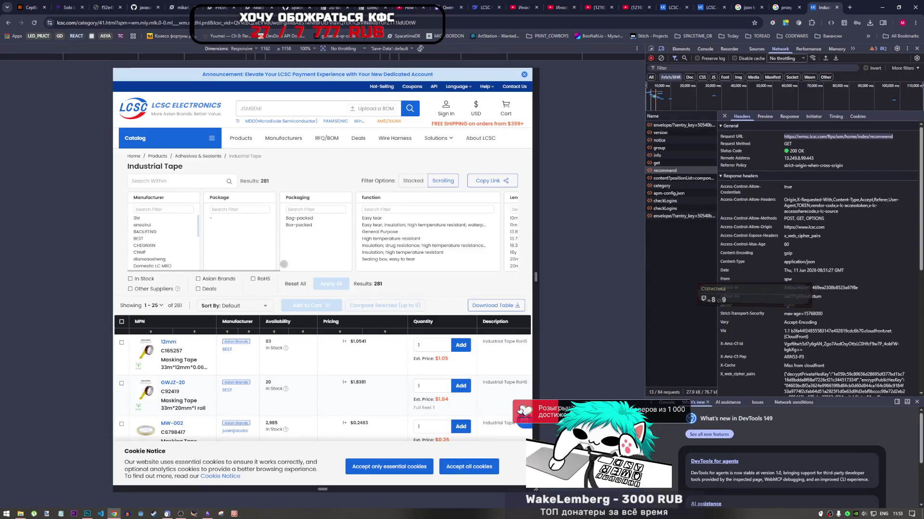
Open the user info request's JSON in a new tab and close it.
{"action": "left_click", "coordinate": [668, 155]}
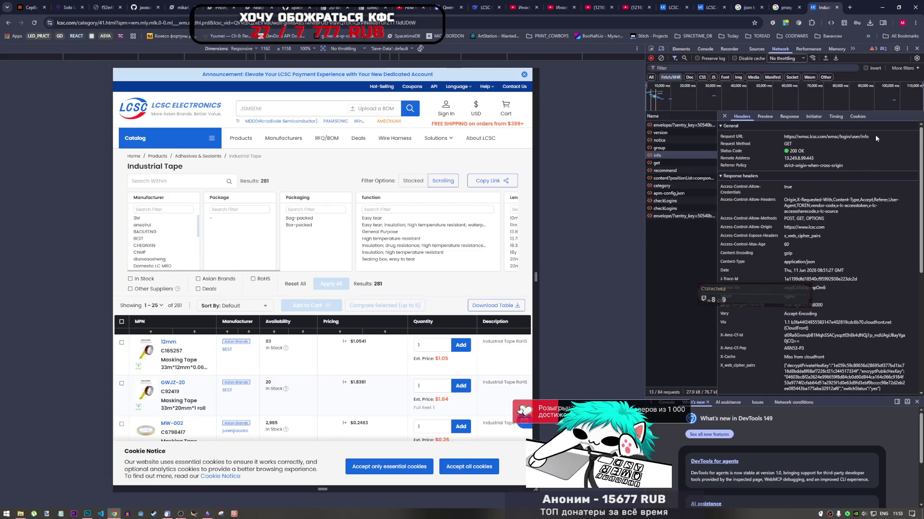
{"action": "left_click_drag", "start_coordinate": [870, 136], "coordinate": [788, 137]}
{"action": "right_click", "coordinate": [788, 137]}
{"action": "left_click", "coordinate": [809, 143]}
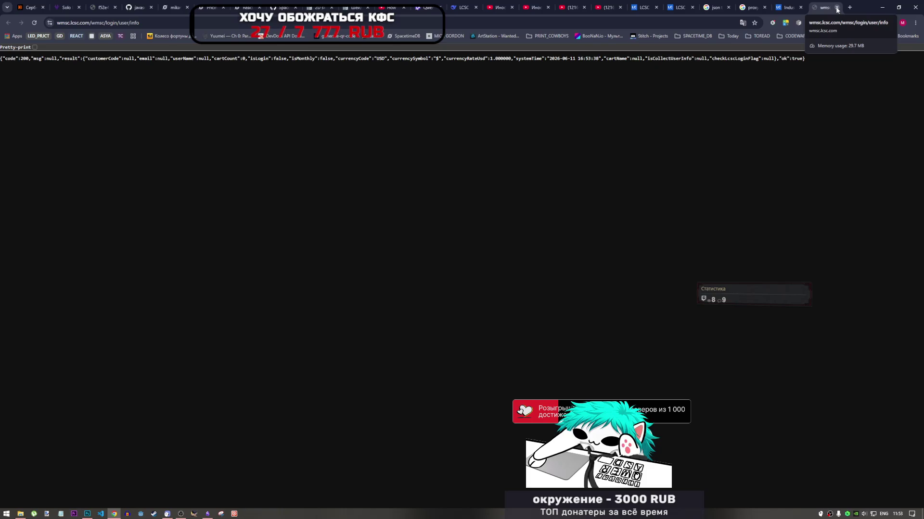
{"action": "left_click", "coordinate": [837, 8]}
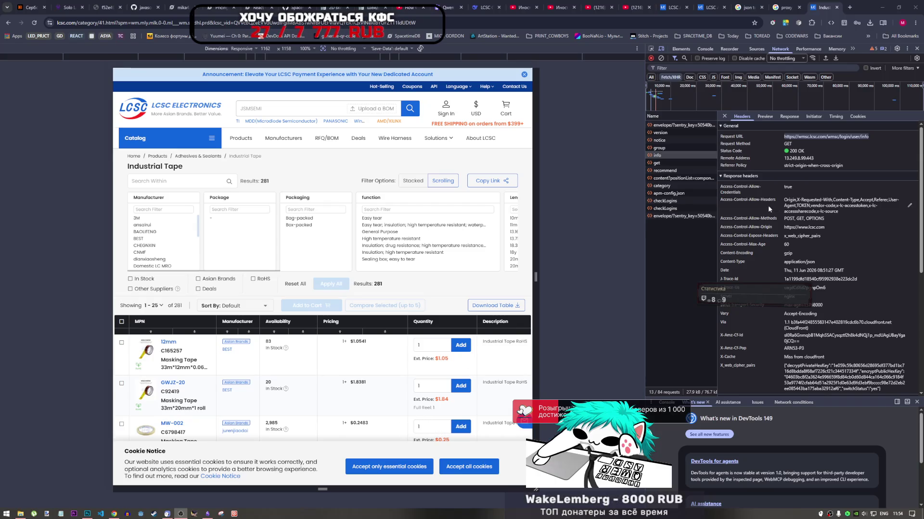
Open the group request's URL in a new tab and close the error page.
{"action": "left_click", "coordinate": [678, 148]}
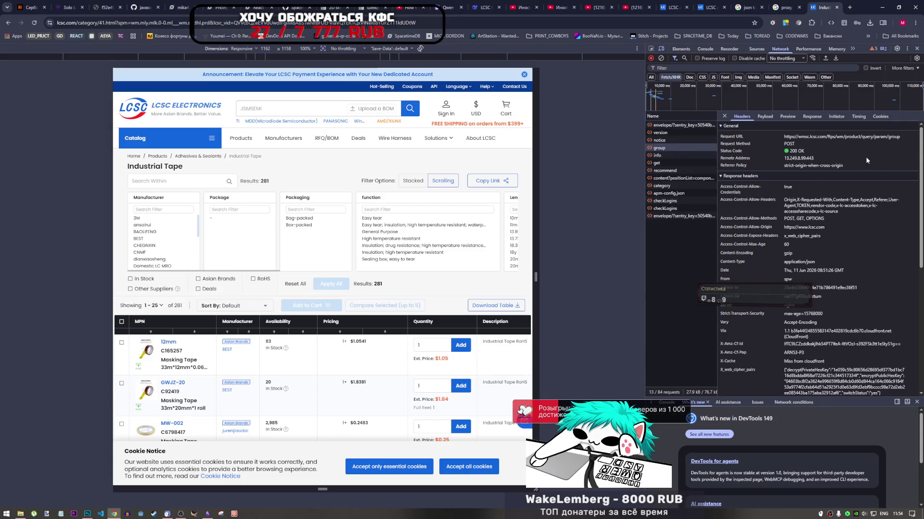
{"action": "left_click_drag", "start_coordinate": [899, 137], "coordinate": [775, 136]}
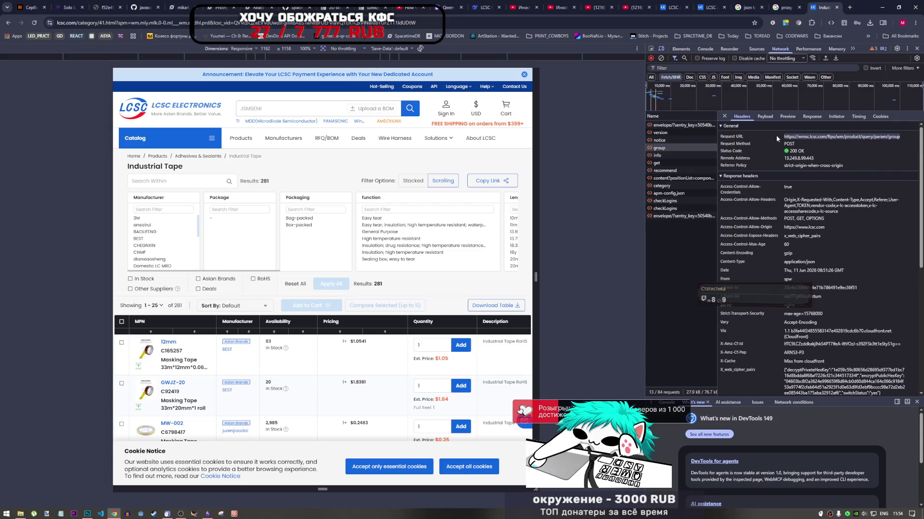
{"action": "right_click", "coordinate": [804, 137]}
{"action": "left_click", "coordinate": [765, 159]}
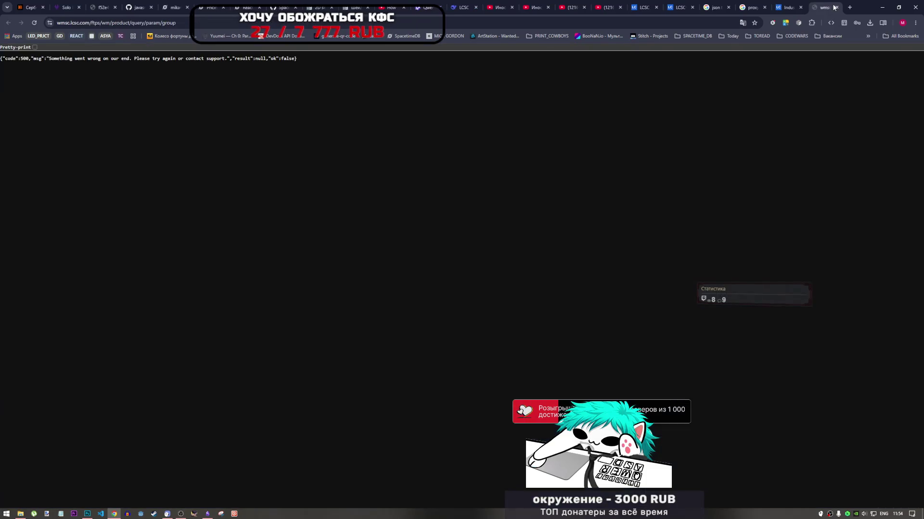
{"action": "left_click", "coordinate": [837, 8]}
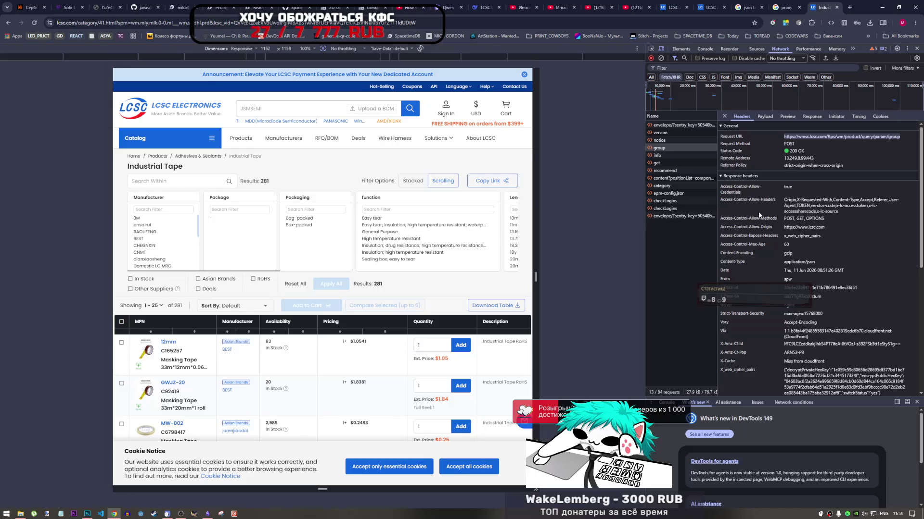
Open the sentry envelope request's URL in a new tab and close the failed page.
{"action": "left_click", "coordinate": [675, 140]}
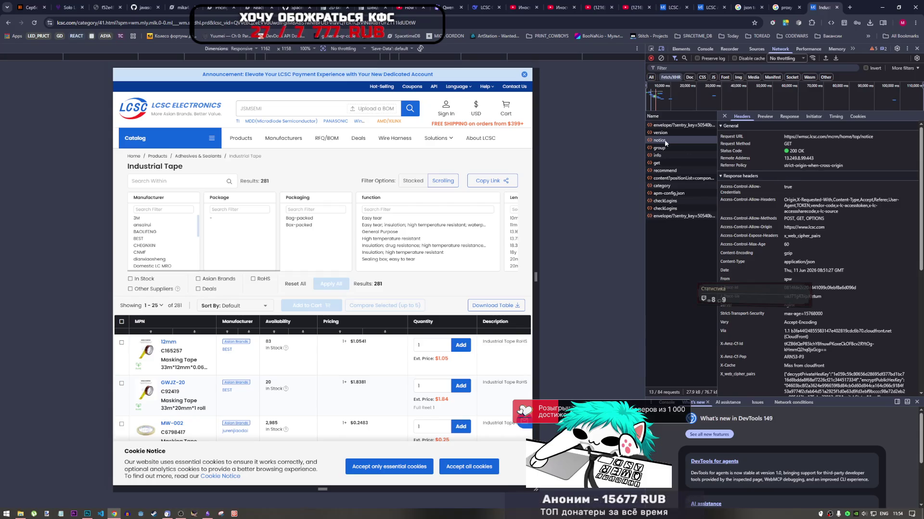
{"action": "left_click", "coordinate": [678, 125]}
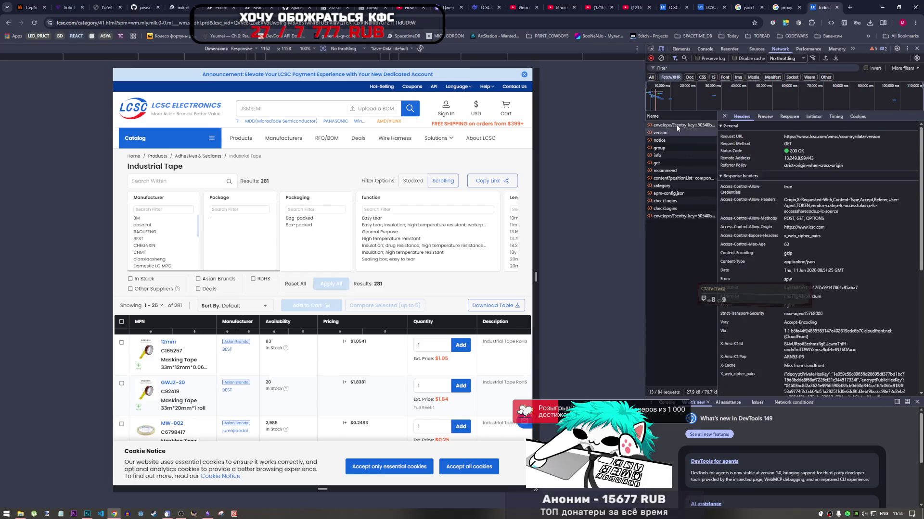
{"action": "right_click", "coordinate": [785, 140]}
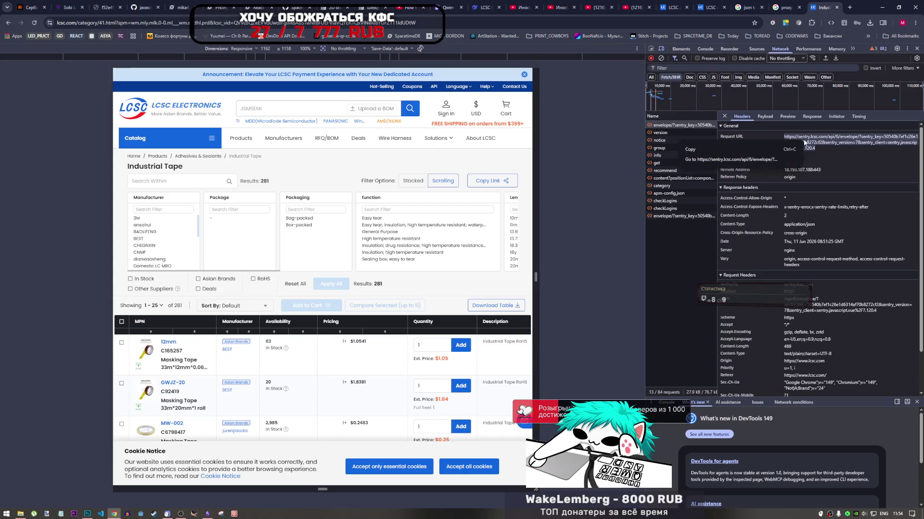
{"action": "left_click", "coordinate": [769, 151]}
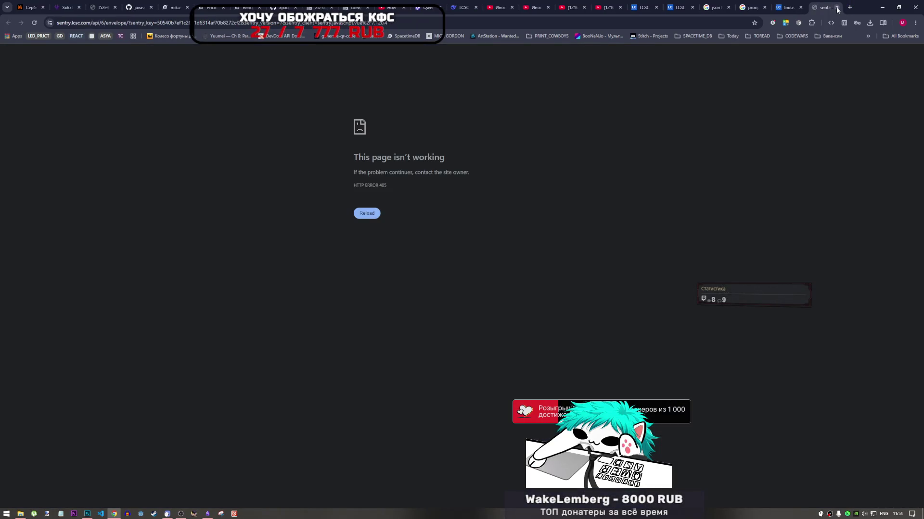
{"action": "left_click", "coordinate": [836, 7]}
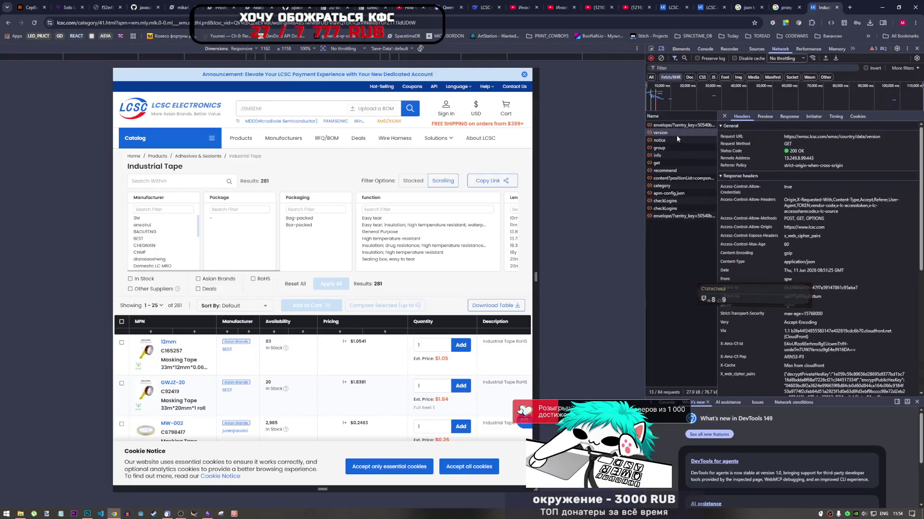
View the version request's JSON in a new tab, close it, and close DevTools.
{"action": "right_click", "coordinate": [772, 135]}
{"action": "left_click", "coordinate": [753, 156]}
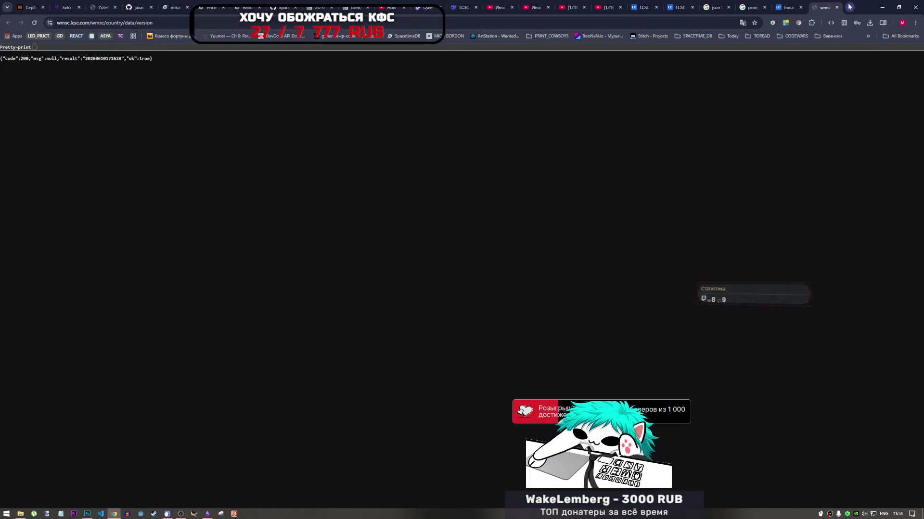
{"action": "left_click", "coordinate": [837, 7]}
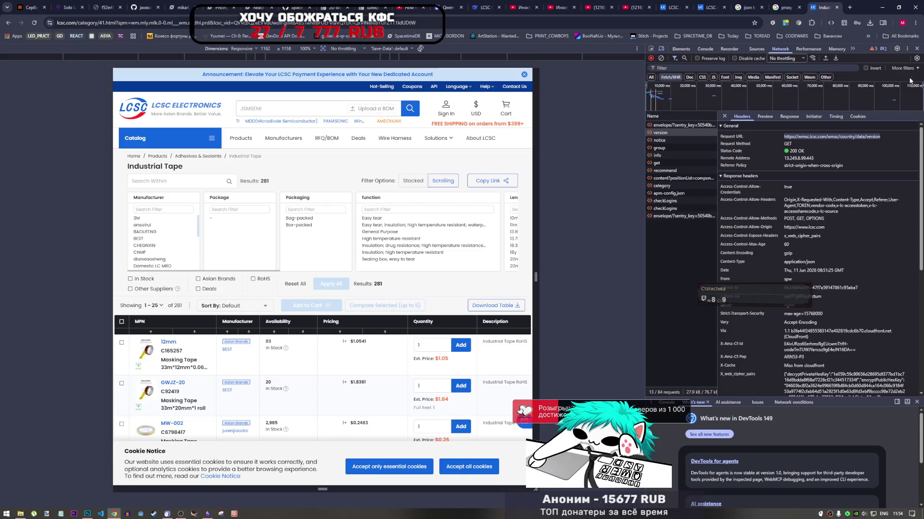
{"action": "left_click", "coordinate": [916, 49]}
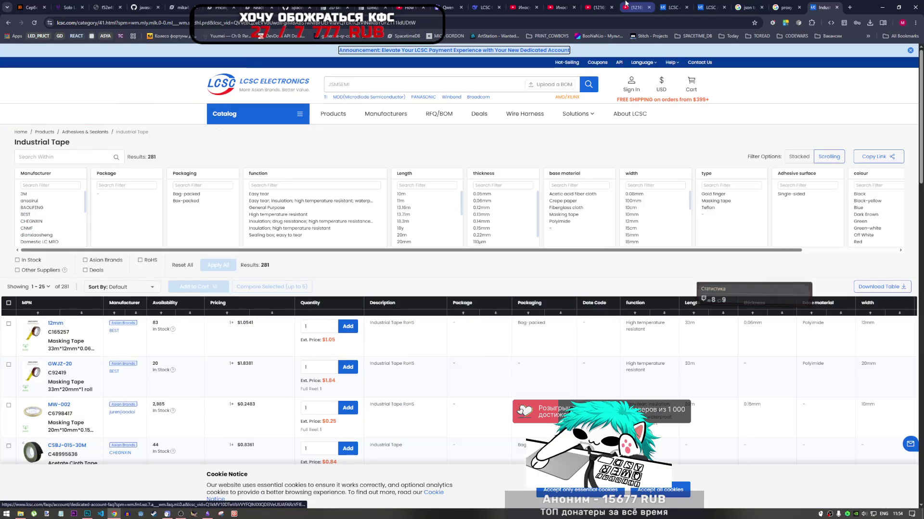
Scroll through the shrimp jazz video's comments, then close the LCSC Industrial Tape tab.
{"action": "left_click", "coordinate": [624, 6]}
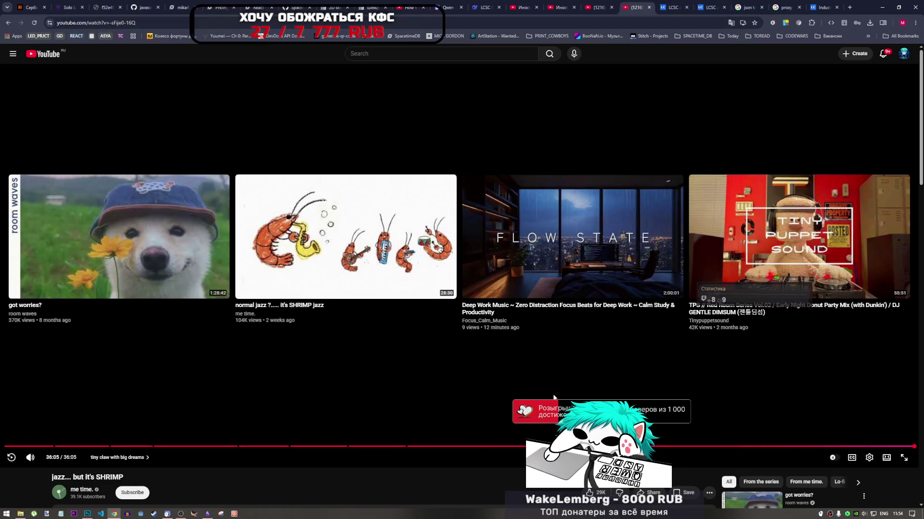
{"action": "scroll", "coordinate": [414, 404], "scroll_direction": "down", "scroll_amount": 3}
{"action": "scroll", "coordinate": [469, 407], "scroll_direction": "down", "scroll_amount": 2}
{"action": "scroll", "coordinate": [468, 405], "scroll_direction": "down", "scroll_amount": 5}
{"action": "scroll", "coordinate": [469, 402], "scroll_direction": "down", "scroll_amount": 5}
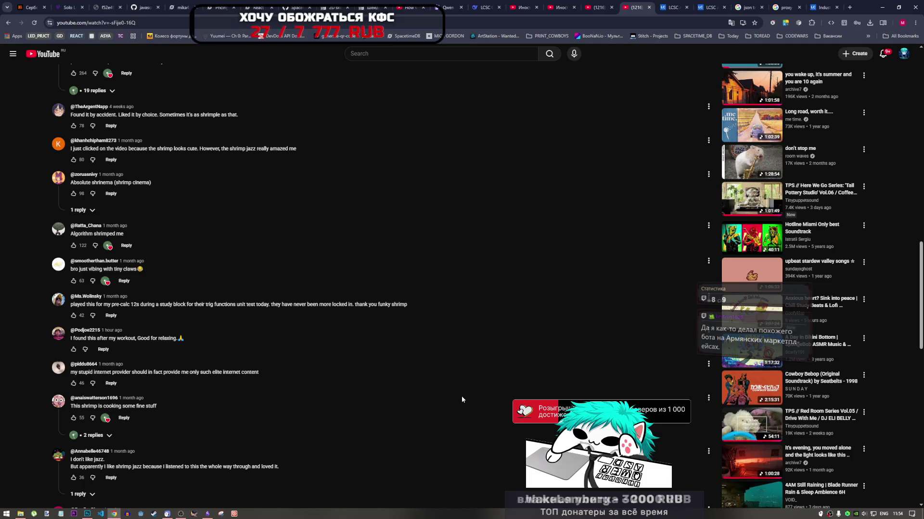
{"action": "scroll", "coordinate": [755, 322], "scroll_direction": "up", "scroll_amount": 5}
{"action": "scroll", "coordinate": [763, 325], "scroll_direction": "up", "scroll_amount": 5}
{"action": "scroll", "coordinate": [759, 322], "scroll_direction": "up", "scroll_amount": 5}
{"action": "scroll", "coordinate": [756, 323], "scroll_direction": "up", "scroll_amount": 2}
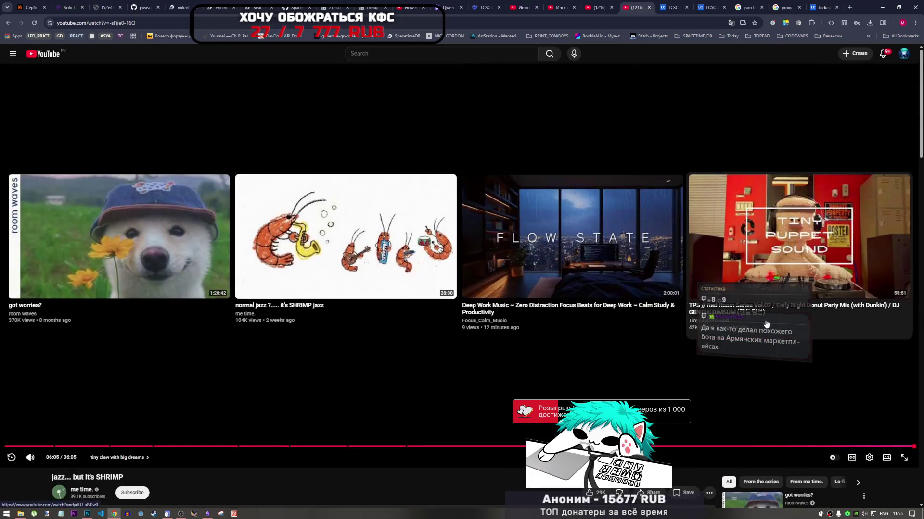
{"action": "scroll", "coordinate": [921, 113], "scroll_direction": "up", "scroll_amount": 1}
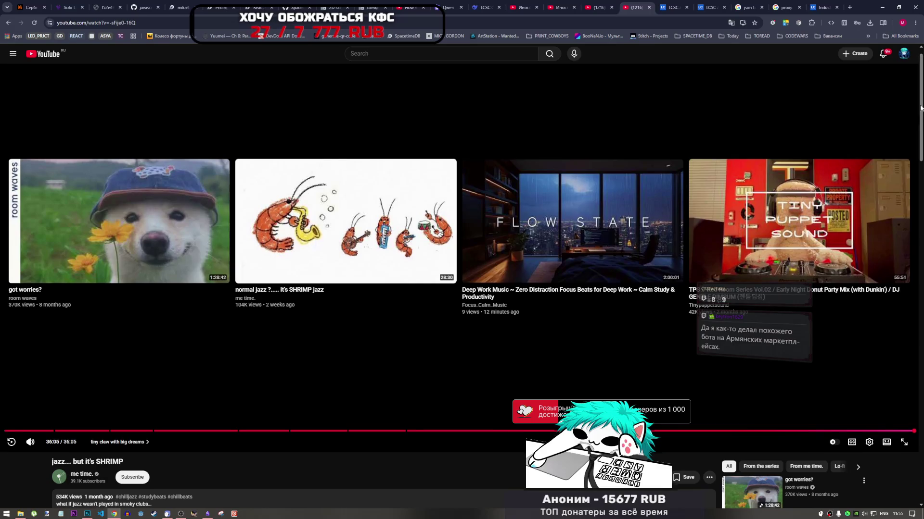
{"action": "scroll", "coordinate": [920, 113], "scroll_direction": "up", "scroll_amount": 1}
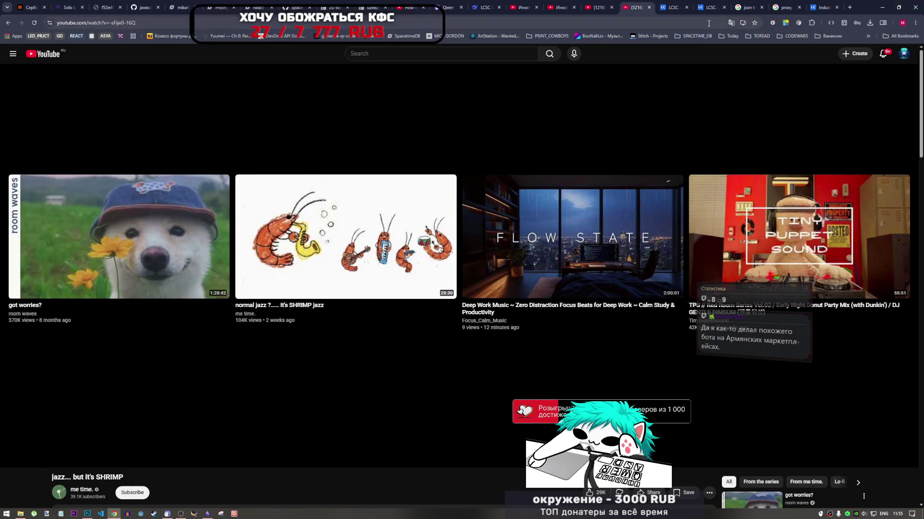
{"action": "left_click", "coordinate": [826, 7]}
{"action": "left_click", "coordinate": [836, 7]}
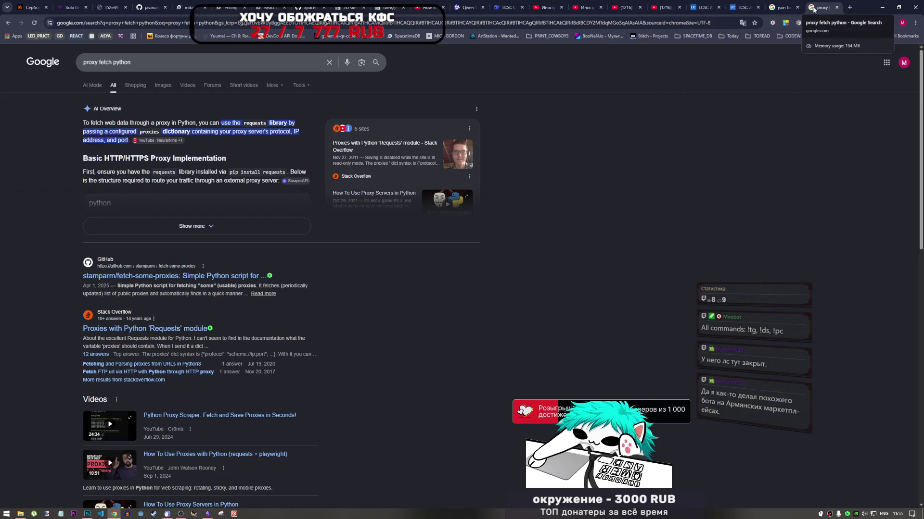
Review the Categorical Item List API parameters in the LCSC API docs.
{"action": "left_click", "coordinate": [743, 7]}
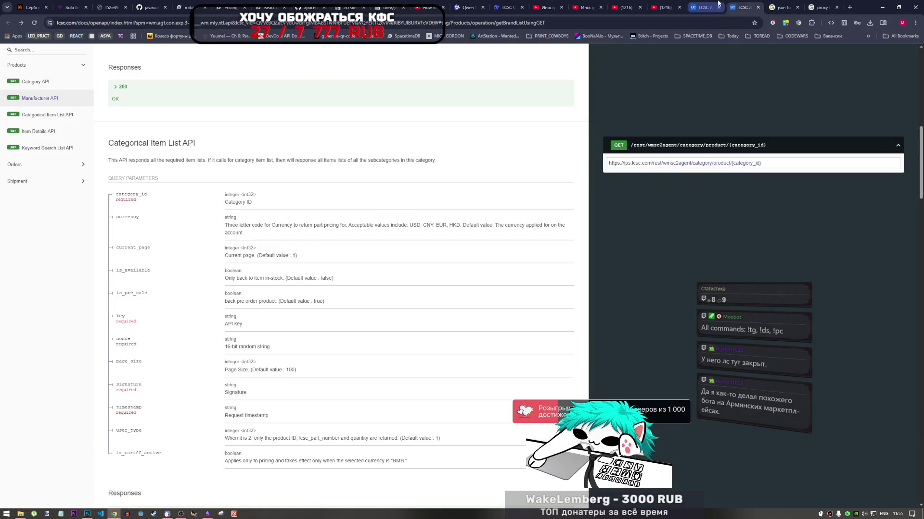
{"action": "left_click", "coordinate": [716, 3]}
{"action": "left_click", "coordinate": [743, 6]}
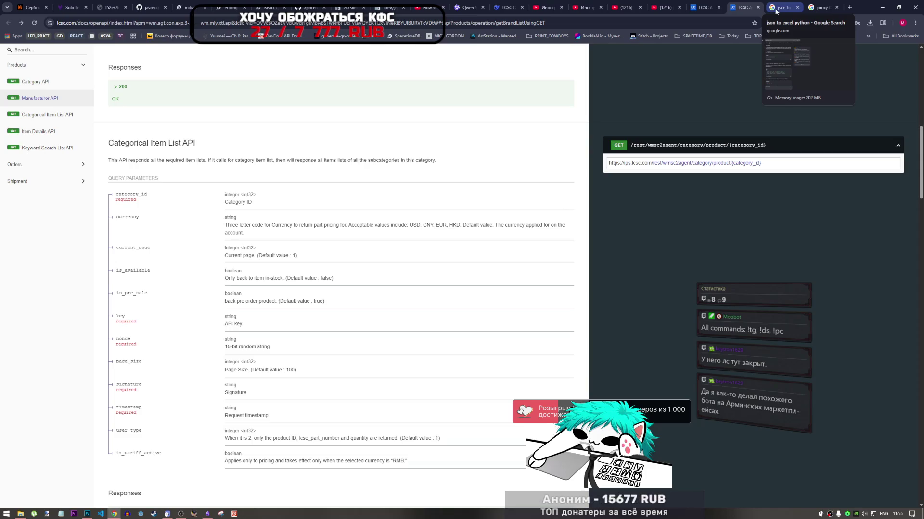
Return to YouTube and go to its home feed.
{"action": "left_click", "coordinate": [665, 7]}
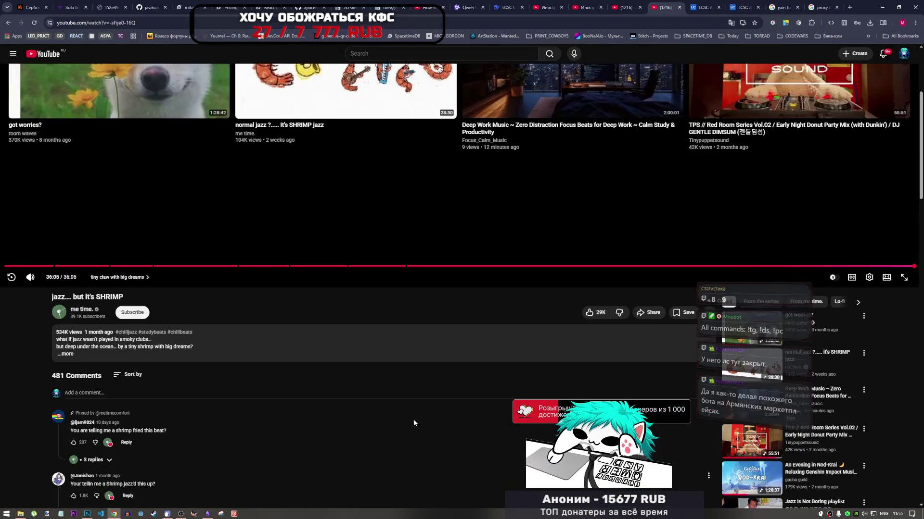
{"action": "scroll", "coordinate": [380, 375], "scroll_direction": "up", "scroll_amount": 4}
{"action": "left_click", "coordinate": [45, 54]}
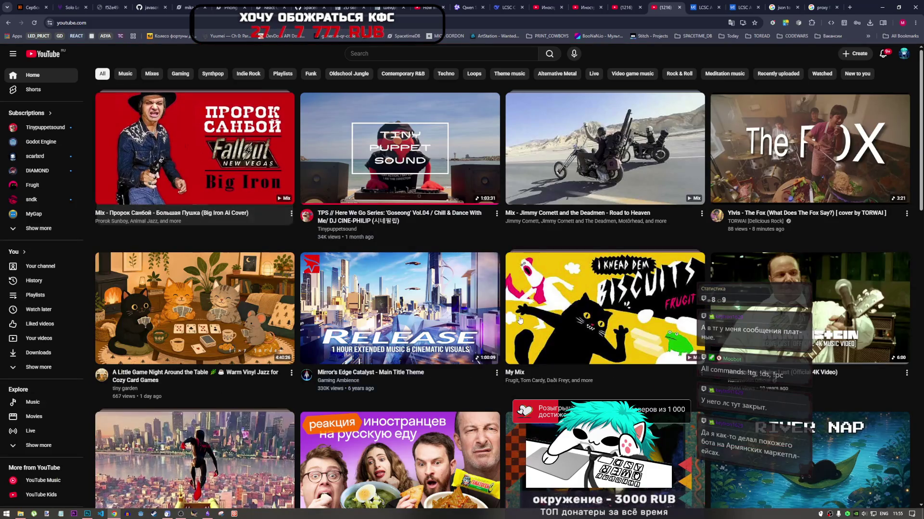
Start the Big Iron AI cover mix, pause it rewound to 0:00, and switch to Photoshop.
{"action": "scroll", "coordinate": [562, 322], "scroll_direction": "down", "scroll_amount": 2}
{"action": "scroll", "coordinate": [563, 326], "scroll_direction": "down", "scroll_amount": 4}
{"action": "scroll", "coordinate": [385, 241], "scroll_direction": "up", "scroll_amount": 4}
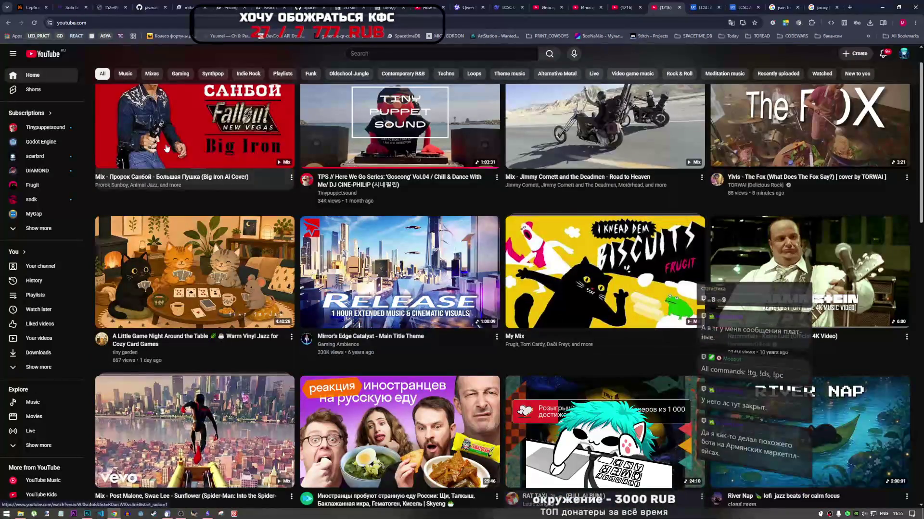
{"action": "scroll", "coordinate": [228, 194], "scroll_direction": "up", "scroll_amount": 2}
{"action": "left_click", "coordinate": [228, 193]}
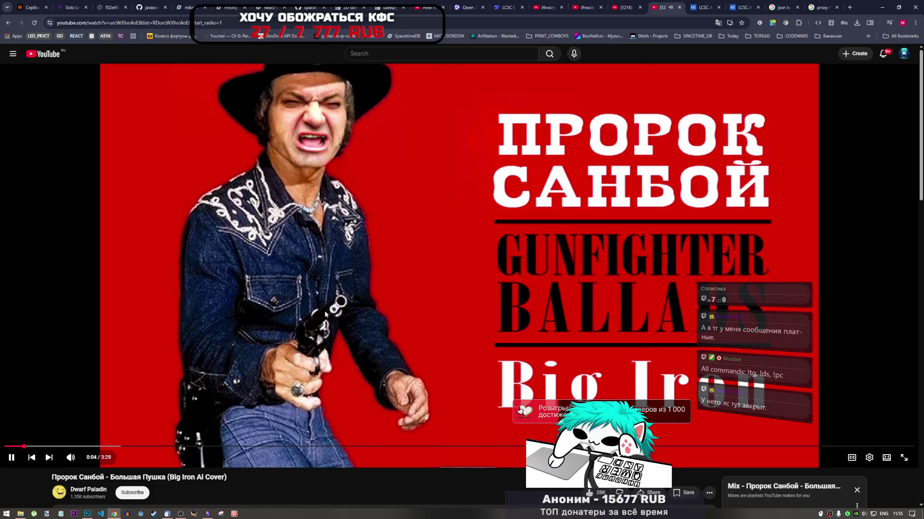
{"action": "left_click", "coordinate": [323, 310]}
{"action": "left_click_drag", "start_coordinate": [29, 446], "coordinate": [5, 446]}
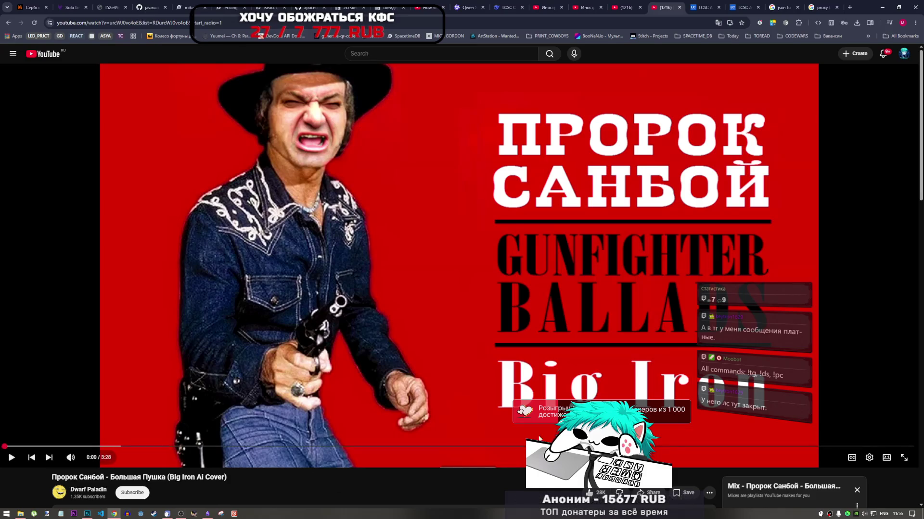
{"action": "left_click", "coordinate": [180, 514]}
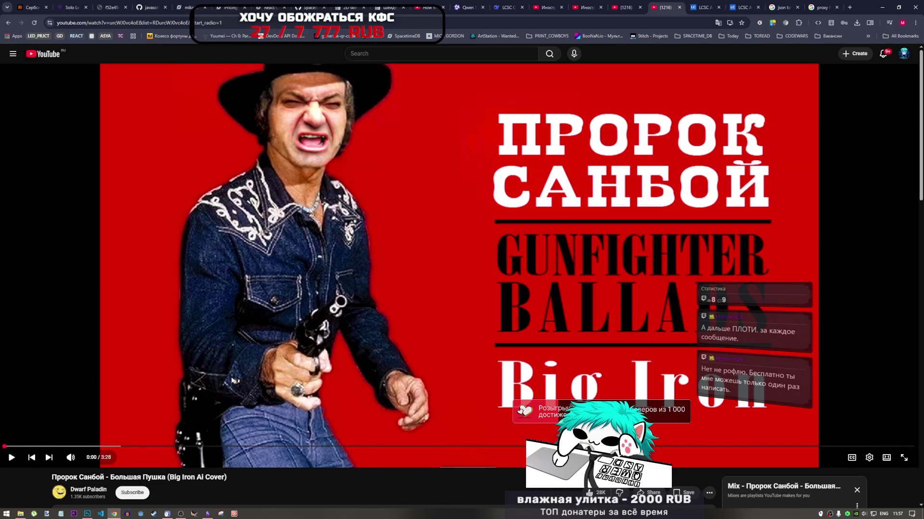
{"action": "left_click", "coordinate": [87, 514]}
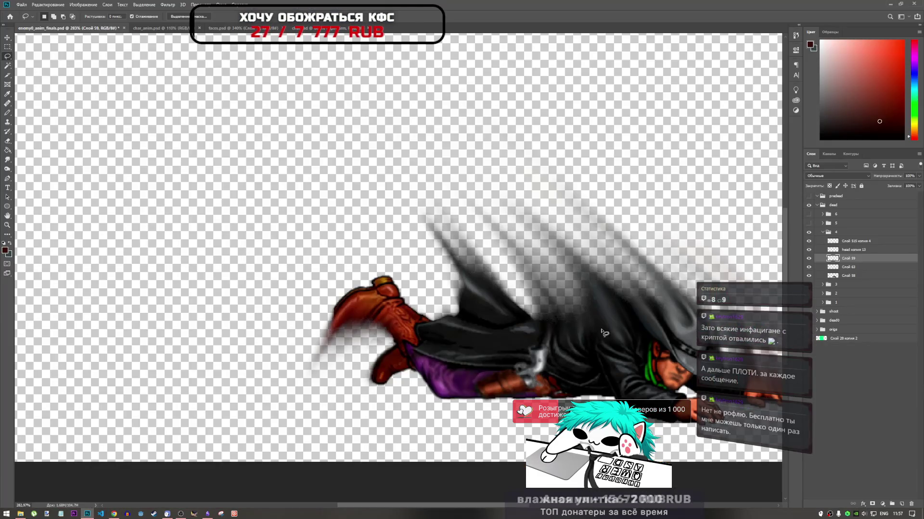
Zoom over the smoke-streaked fallen cowboy frame, glance at char_anim.psd, then go back to YouTube.
{"action": "scroll", "coordinate": [401, 323], "scroll_direction": "down", "scroll_amount": 3}
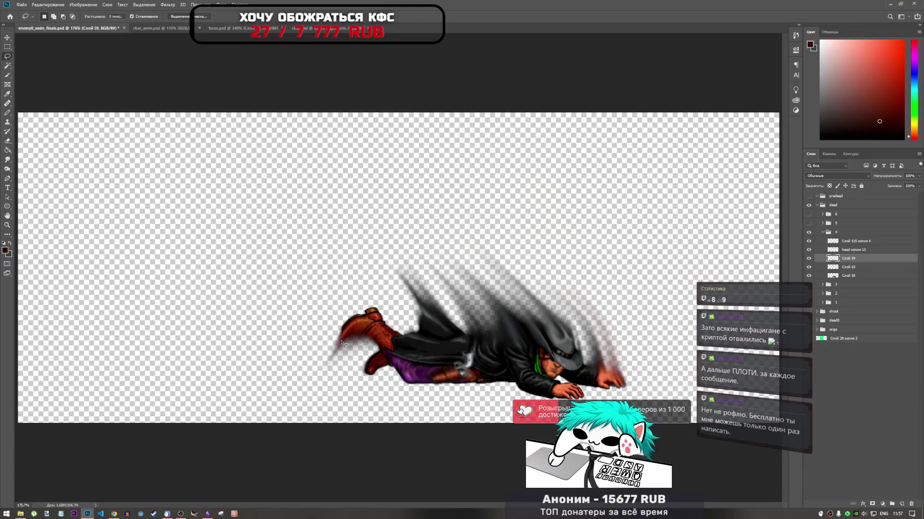
{"action": "scroll", "coordinate": [401, 324], "scroll_direction": "up", "scroll_amount": 1}
{"action": "scroll", "coordinate": [402, 324], "scroll_direction": "up", "scroll_amount": 1}
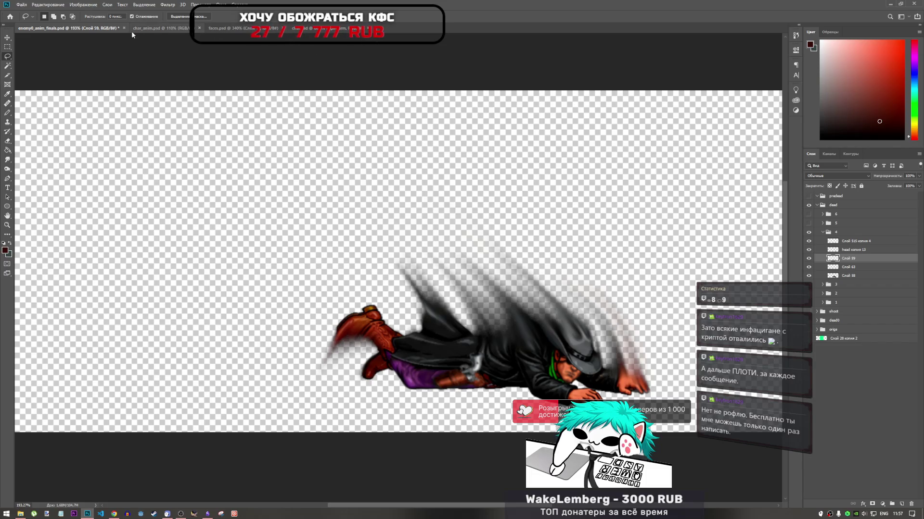
{"action": "left_click", "coordinate": [146, 28]}
{"action": "left_click", "coordinate": [94, 29]}
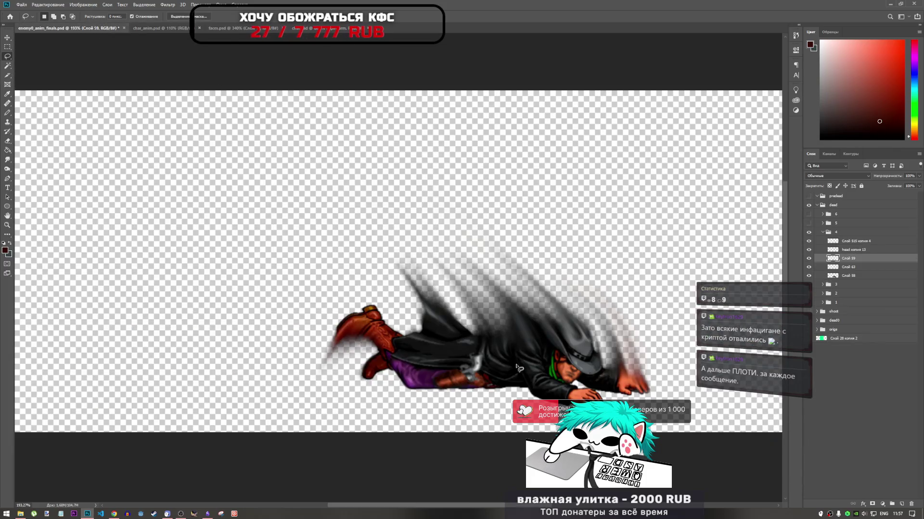
{"action": "scroll", "coordinate": [495, 373], "scroll_direction": "down", "scroll_amount": 3}
{"action": "scroll", "coordinate": [488, 365], "scroll_direction": "up", "scroll_amount": 1}
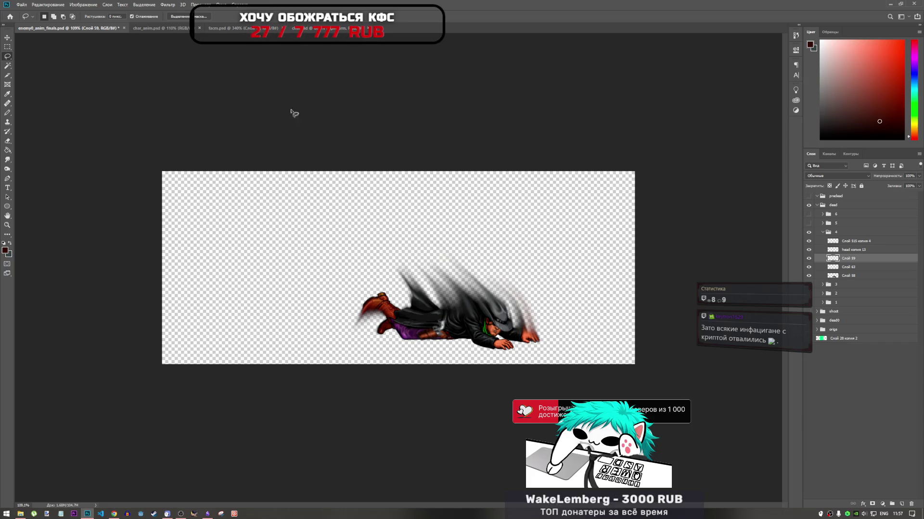
{"action": "left_click", "coordinate": [114, 513]}
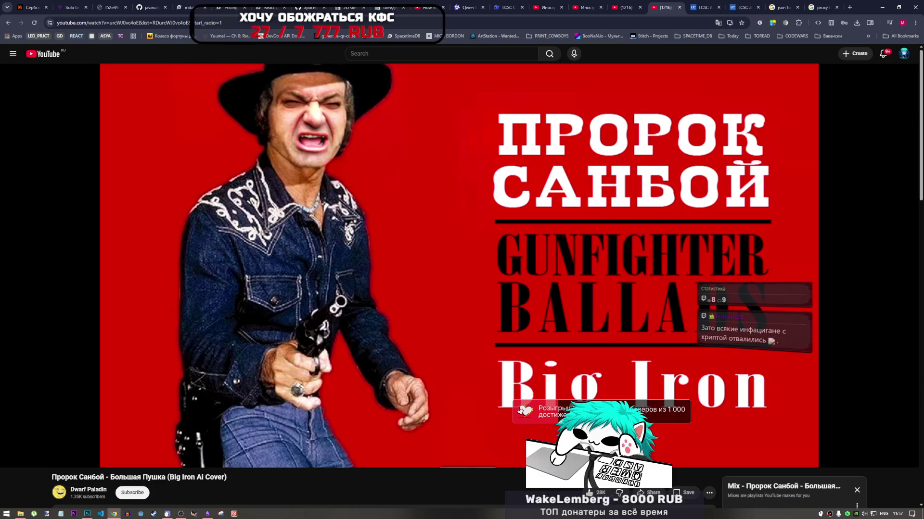
Play the Big Iron AI Cover on YouTube and switch the keyboard layout to РУС.
{"action": "left_click", "coordinate": [336, 383]}
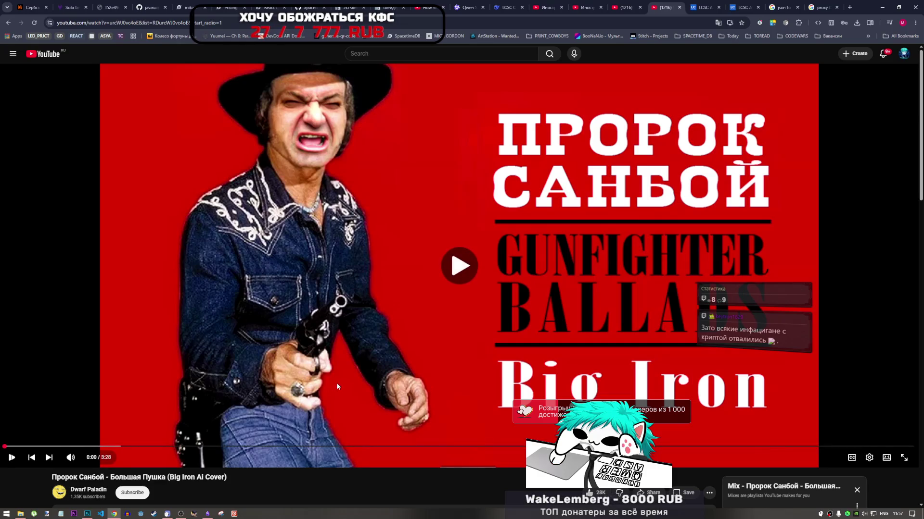
{"action": "left_click", "coordinate": [181, 515]}
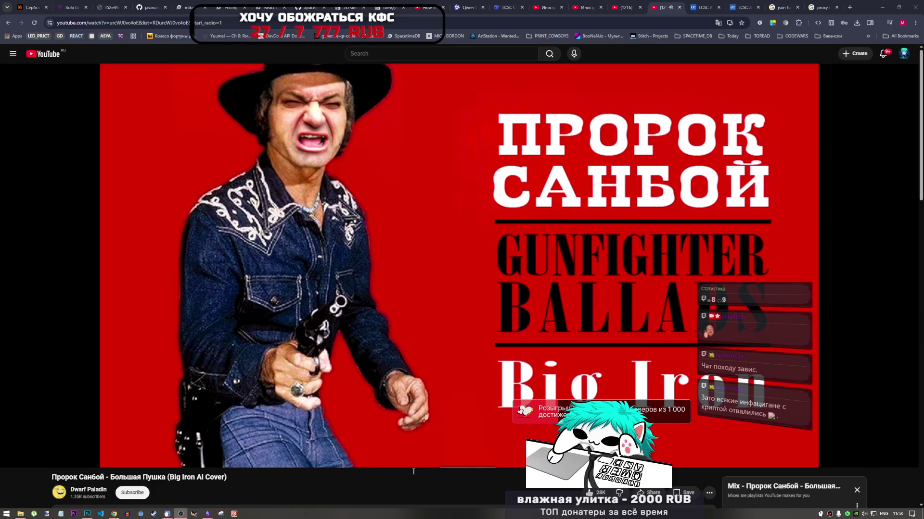
{"action": "key", "text": "alt+shift"}
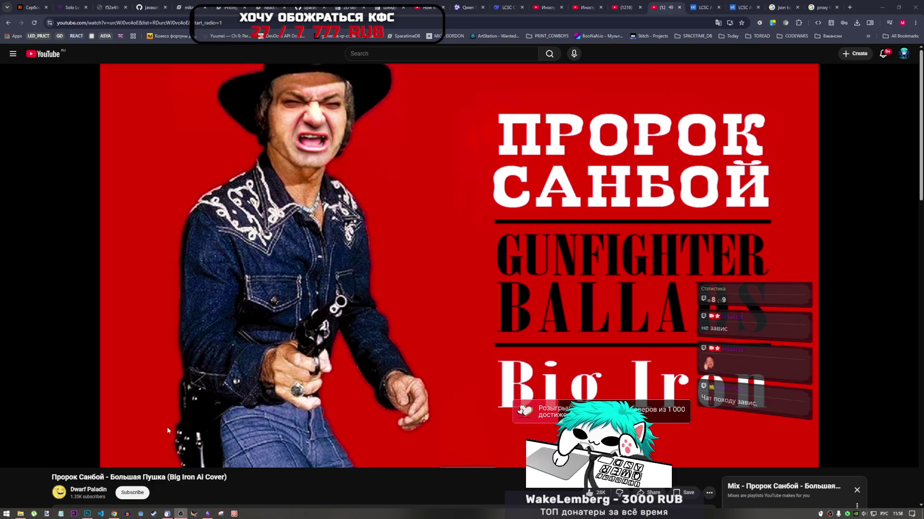
{"action": "left_click", "coordinate": [514, 487]}
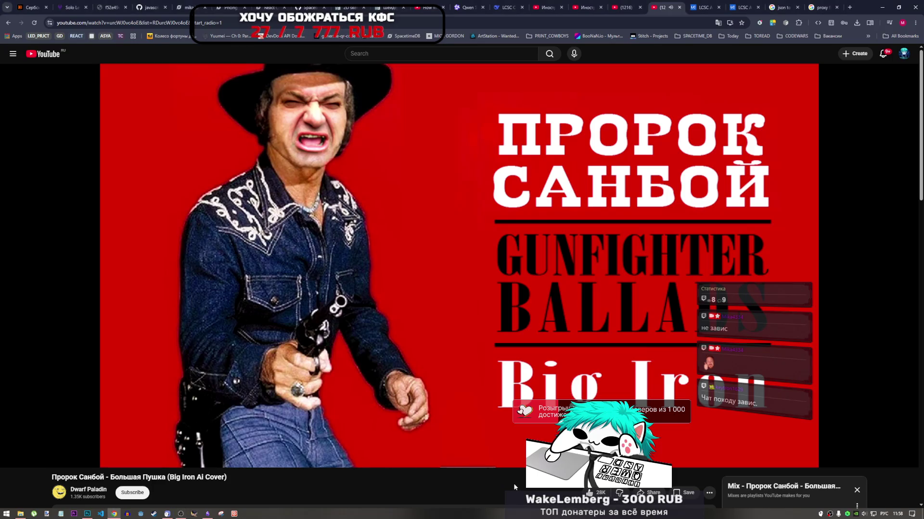